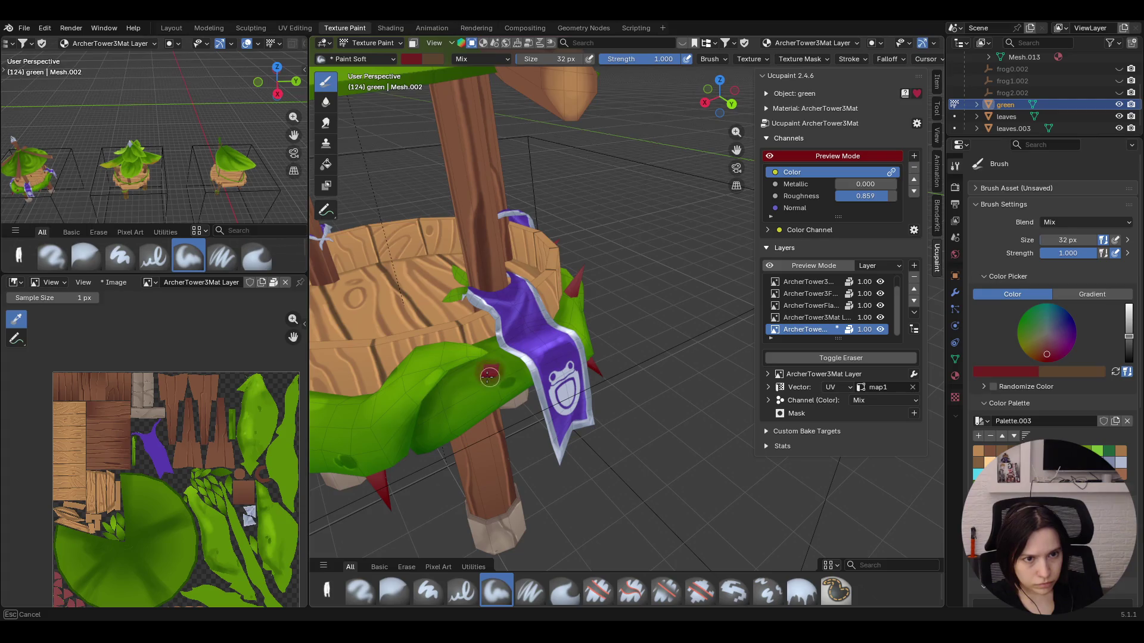
Dab a small brightened red accent onto the vine leaf beside the banner
{"action": "left_click", "coordinate": [489, 371]}
{"action": "left_click", "coordinate": [1129, 327]}
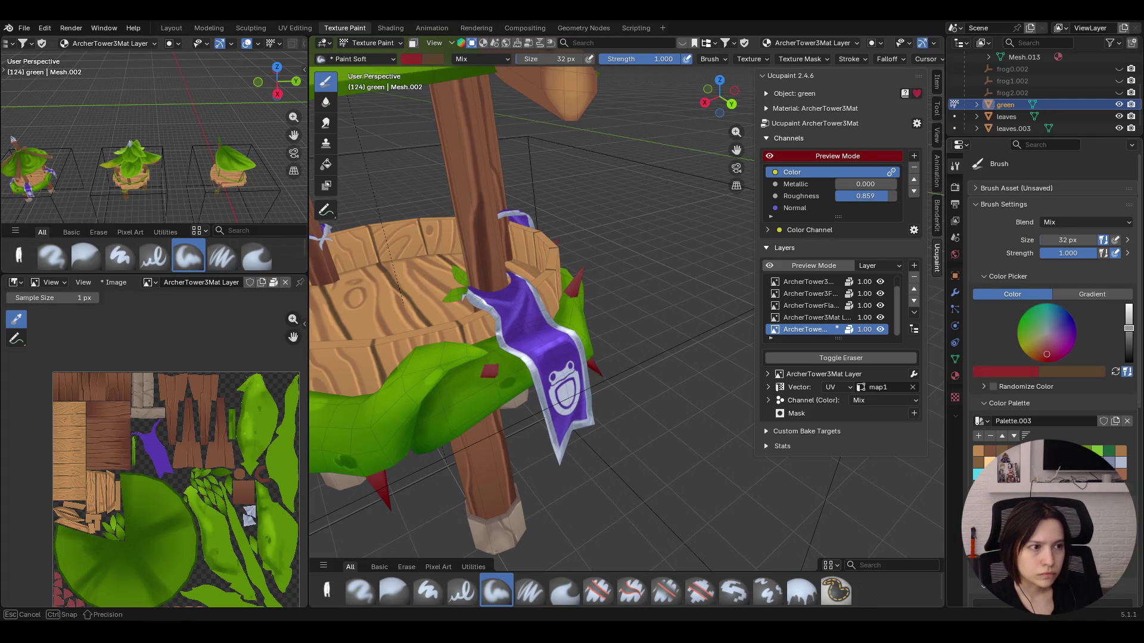
{"action": "left_click", "coordinate": [484, 373]}
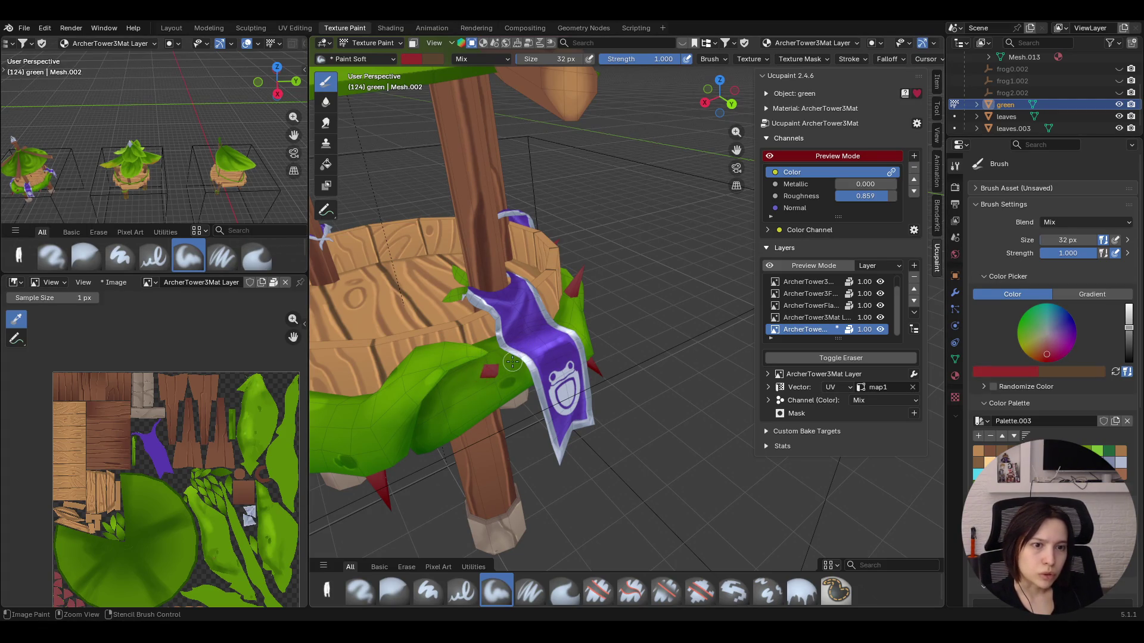
{"action": "middle_click_drag", "start_coordinate": [511, 362], "coordinate": [500, 295]}
With Paint Soft Pressure in bright green, stroke soft darker-green shading across the vine
{"action": "left_click", "coordinate": [530, 590]}
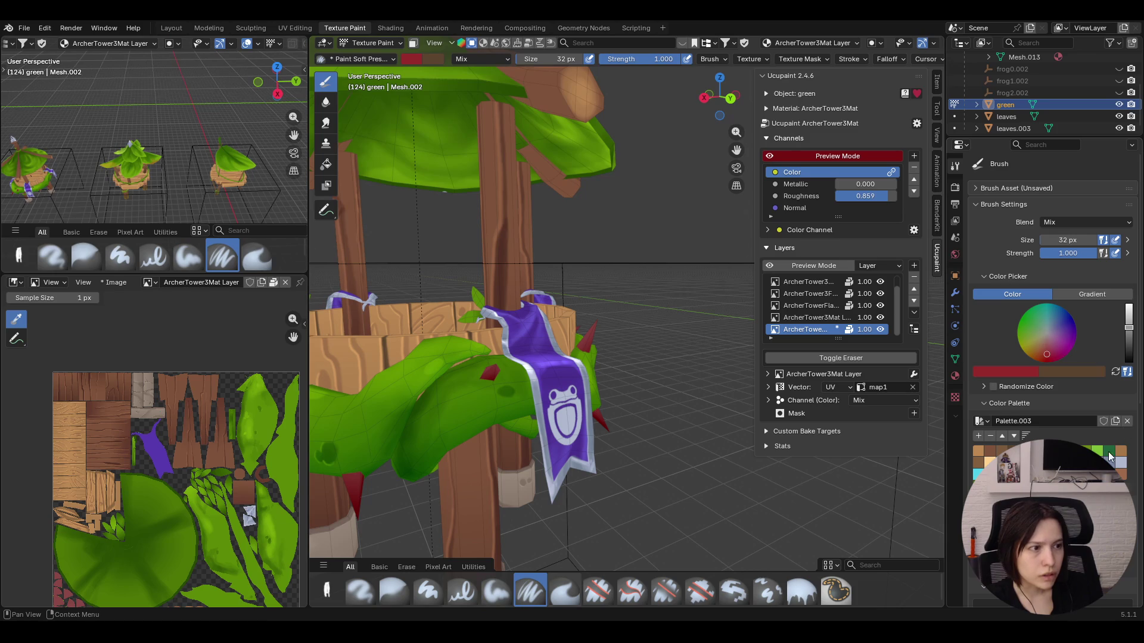
{"action": "key", "text": "s"}
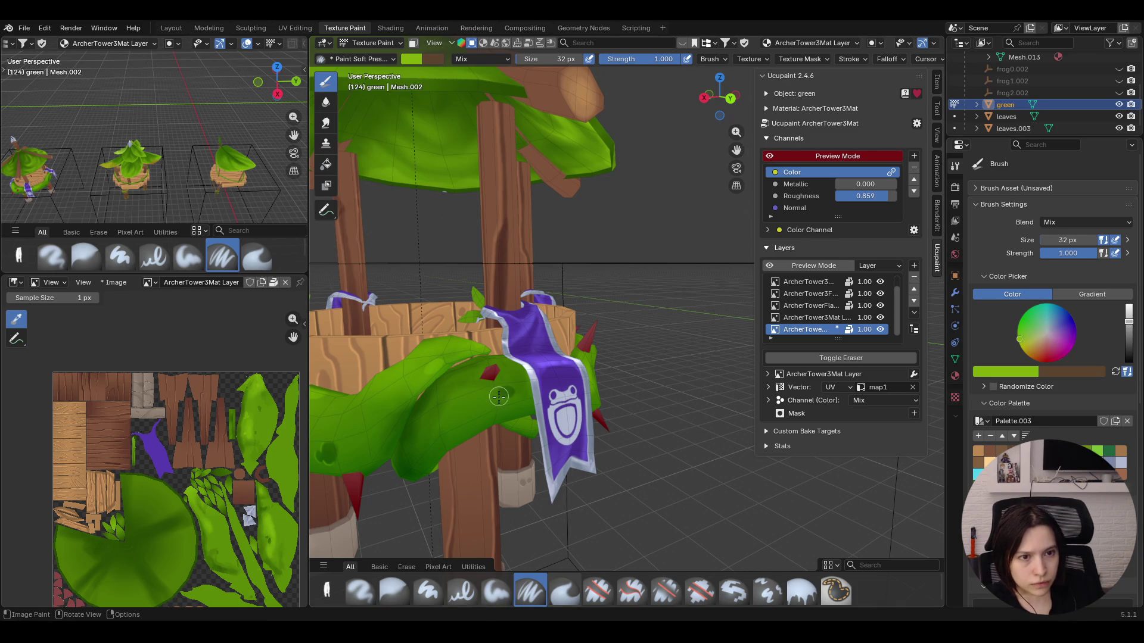
{"action": "middle_click_drag", "start_coordinate": [499, 396], "coordinate": [433, 384]}
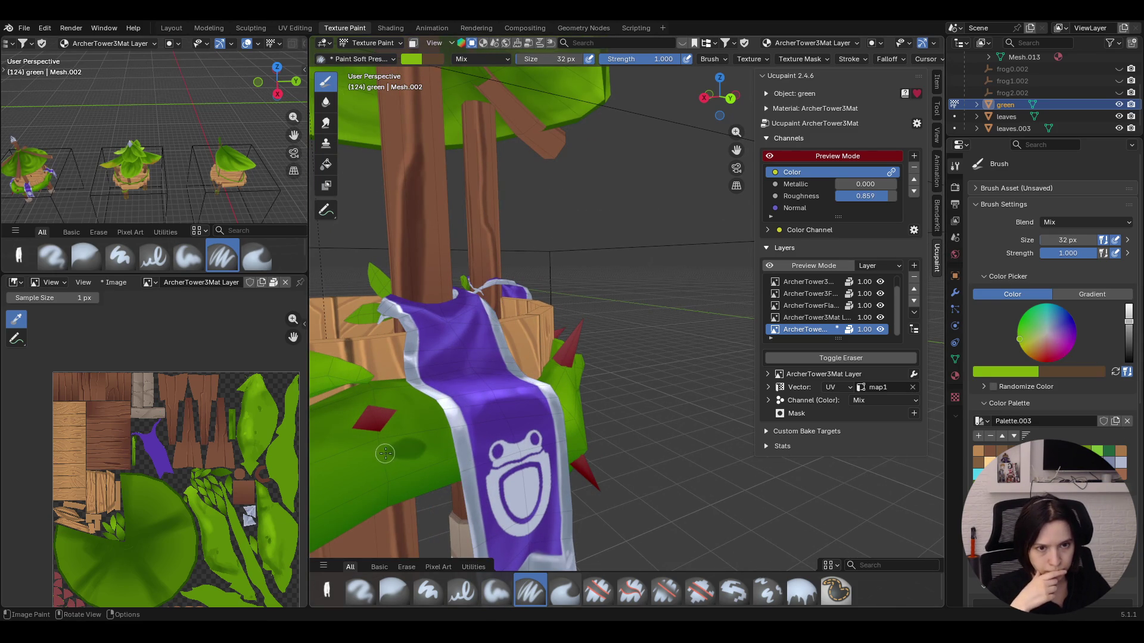
{"action": "left_click_drag", "start_coordinate": [405, 462], "coordinate": [389, 455]}
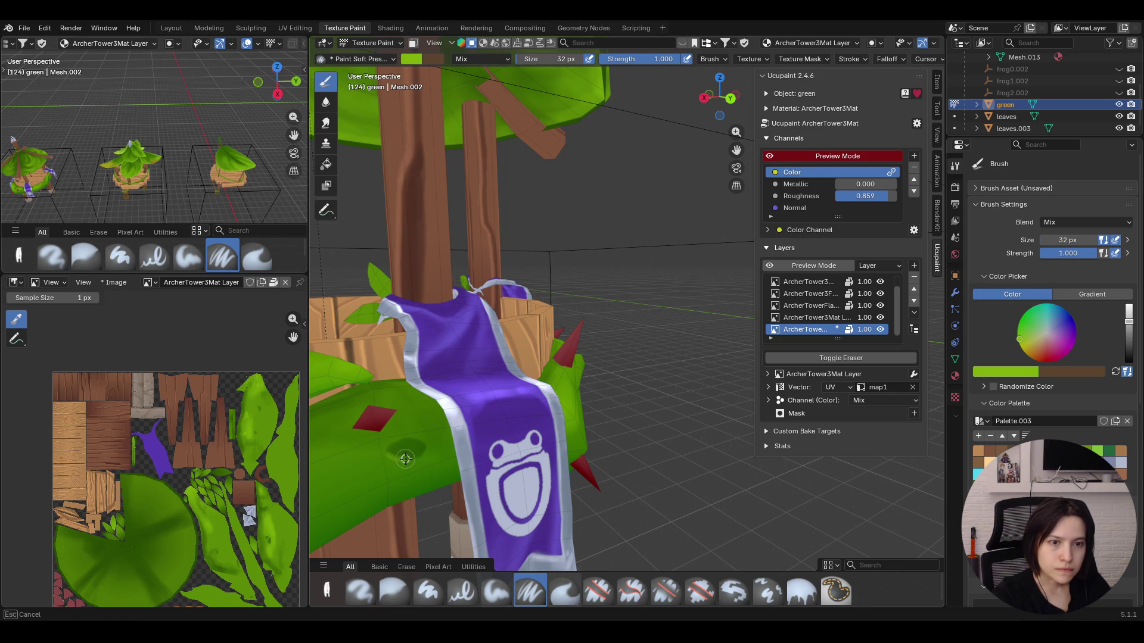
{"action": "left_click_drag", "start_coordinate": [420, 456], "coordinate": [387, 453]}
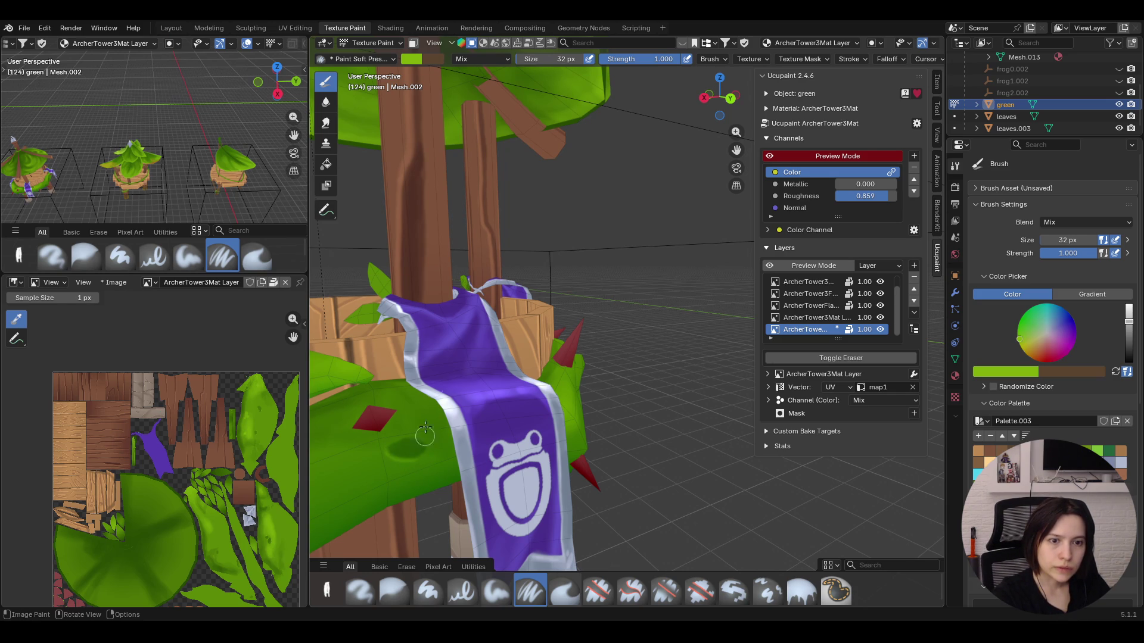
{"action": "mouse_move", "coordinate": [417, 458]}
{"action": "middle_mouse_down"}
{"action": "mouse_move", "coordinate": [585, 274]}
{"action": "mouse_move", "coordinate": [726, 377]}
{"action": "mouse_move", "coordinate": [590, 334]}
{"action": "middle_mouse_up"}
{"action": "left_click", "coordinate": [496, 591]}
{"action": "scroll", "coordinate": [677, 468], "scroll_direction": "up", "scroll_amount": 1}
{"action": "scroll", "coordinate": [677, 467], "scroll_direction": "up", "scroll_amount": 1}
{"action": "scroll", "coordinate": [676, 467], "scroll_direction": "up", "scroll_amount": 1}
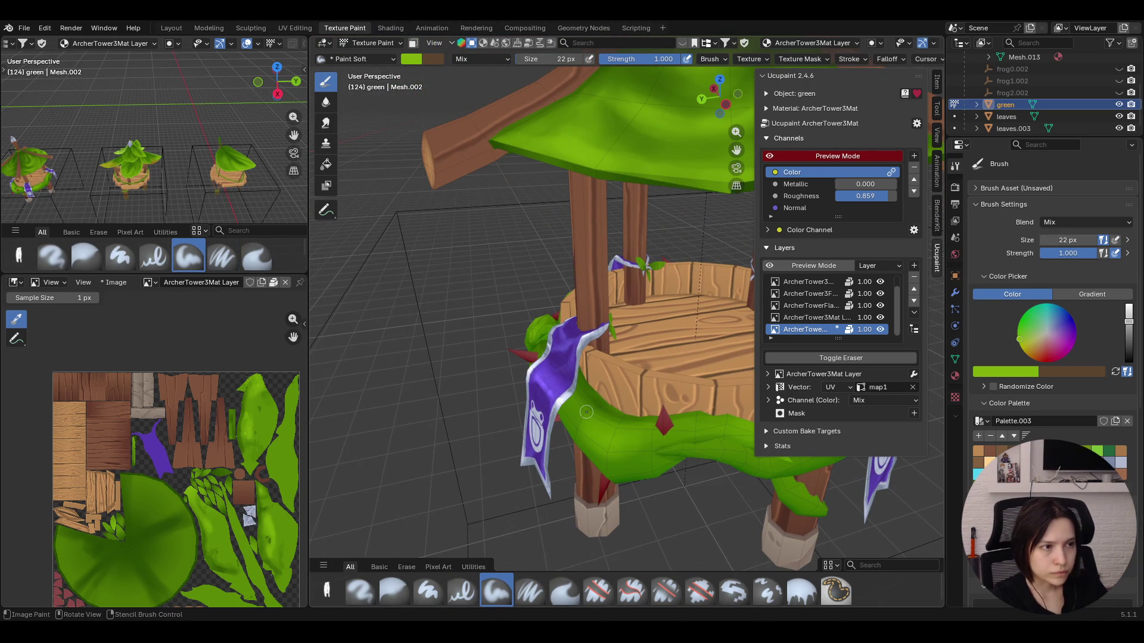
Shrink the Paint Soft brush to 14 px and paint fine green strokes along the vine
{"action": "left_click_drag", "start_coordinate": [1068, 240], "coordinate": [1059, 238]}
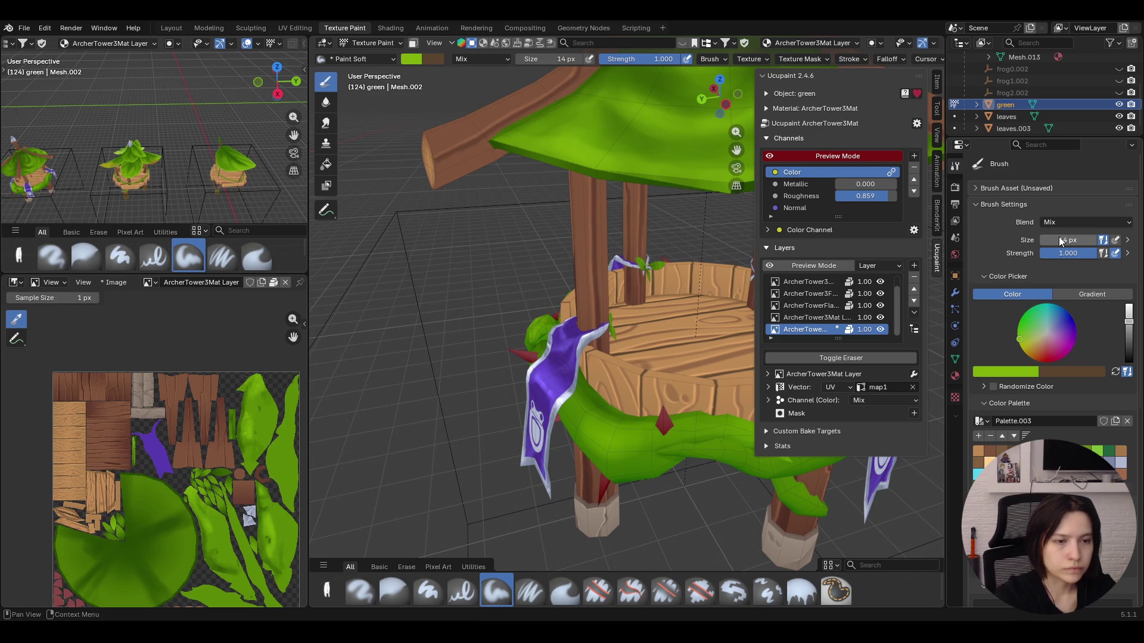
{"action": "left_click_drag", "start_coordinate": [584, 424], "coordinate": [584, 425]}
{"action": "left_click_drag", "start_coordinate": [693, 441], "coordinate": [685, 423]}
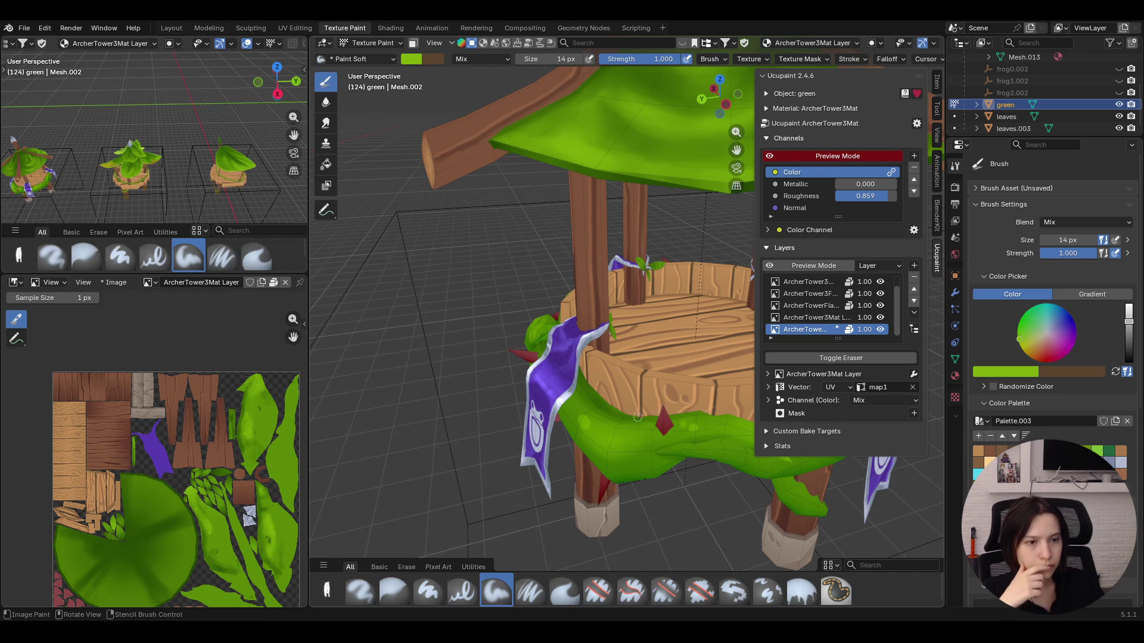
{"action": "mouse_move", "coordinate": [692, 391]}
{"action": "middle_mouse_down"}
{"action": "mouse_move", "coordinate": [670, 449]}
{"action": "mouse_move", "coordinate": [644, 459]}
{"action": "middle_mouse_up"}
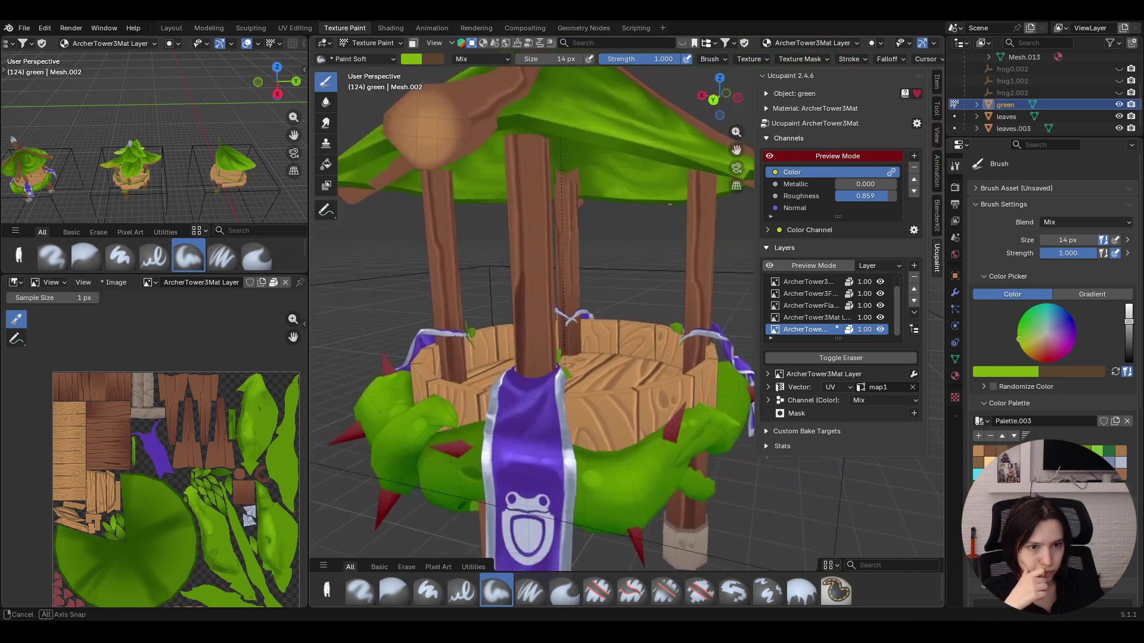
{"action": "middle_click_drag", "start_coordinate": [644, 459], "coordinate": [693, 444]}
{"action": "key", "text": "shift"}
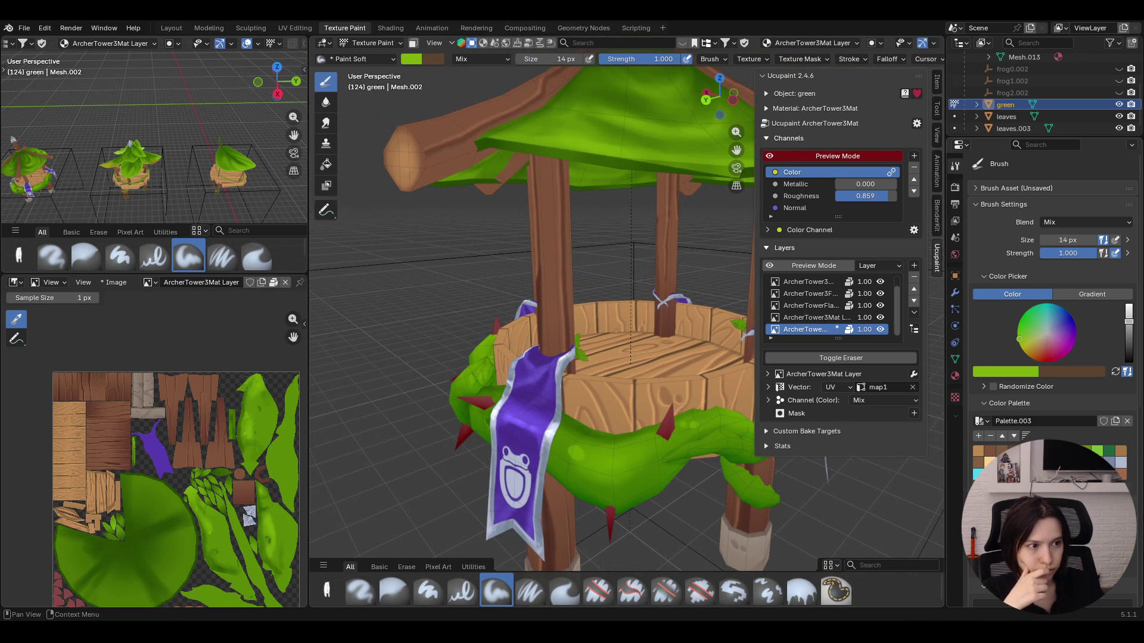
{"action": "left_click_drag", "start_coordinate": [576, 452], "coordinate": [576, 454]}
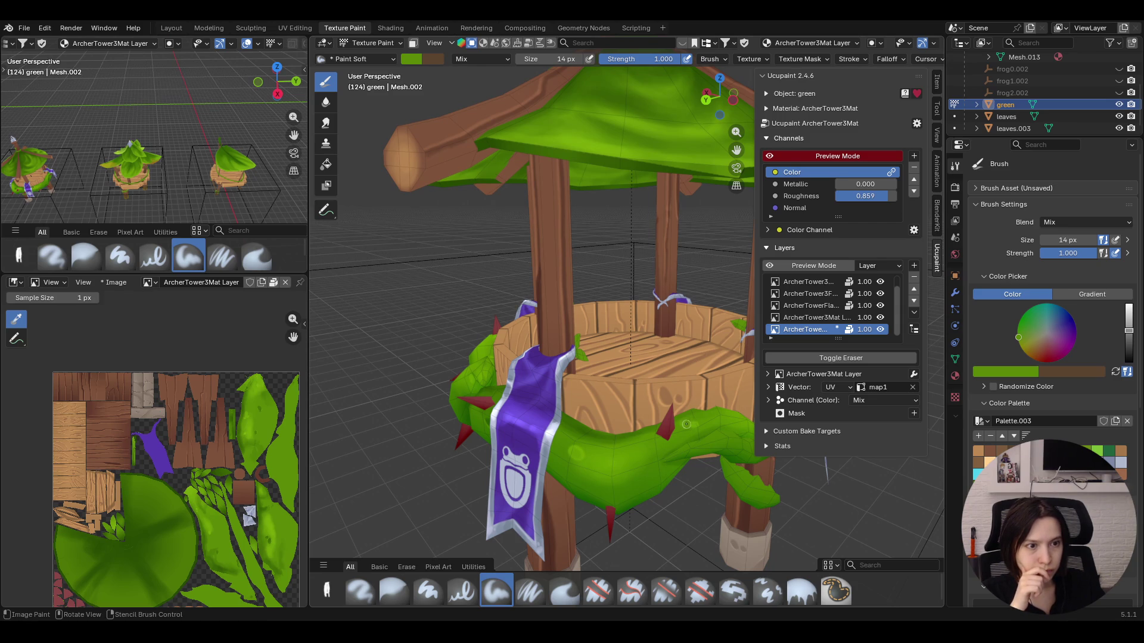
Paint further green detail on the vine and leaf around the wooden ring while circling the tower
{"action": "middle_click_drag", "start_coordinate": [697, 436], "coordinate": [606, 340]}
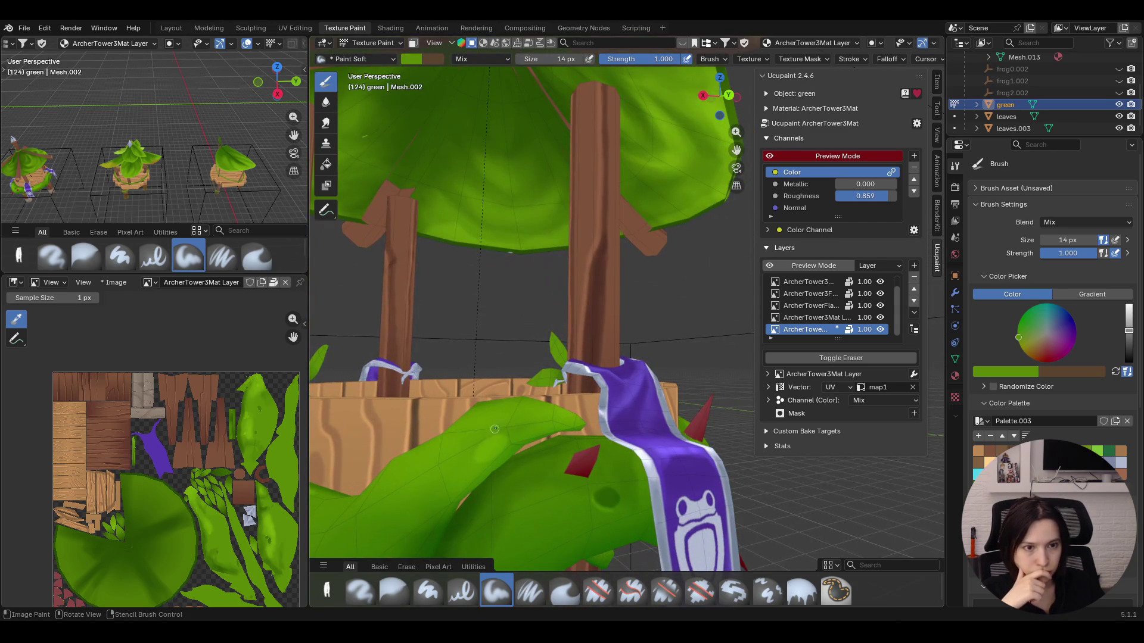
{"action": "left_click_drag", "start_coordinate": [490, 445], "coordinate": [485, 455]}
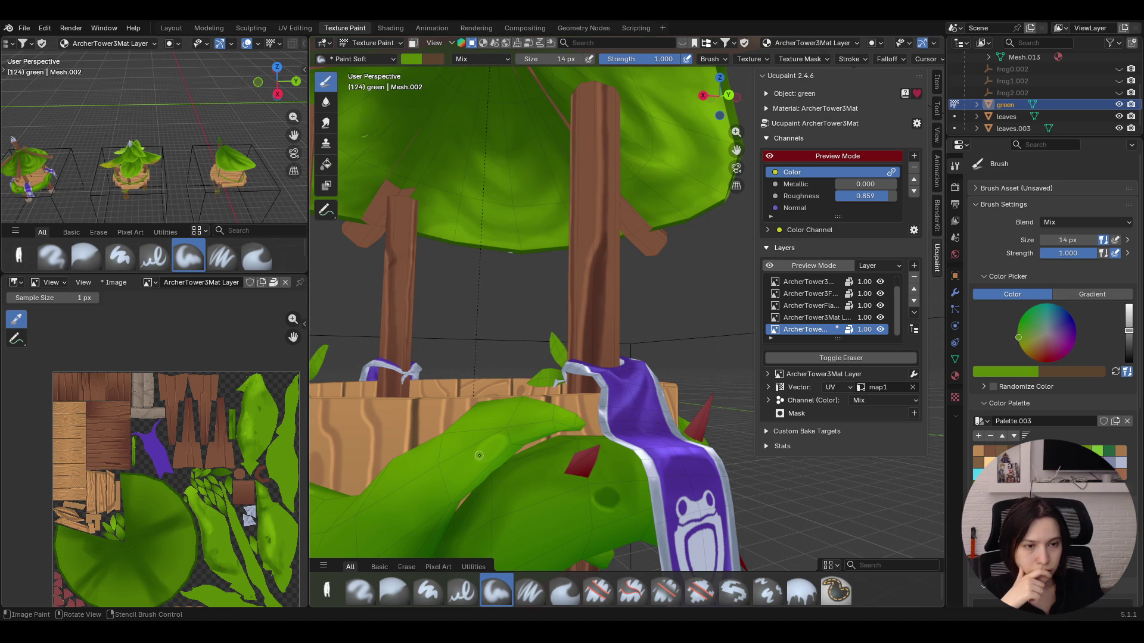
{"action": "middle_click_drag", "start_coordinate": [479, 457], "coordinate": [479, 518], "text": "ctrl"}
{"action": "middle_click_drag", "start_coordinate": [433, 360], "coordinate": [490, 262], "text": "ctrl"}
{"action": "mouse_move", "coordinate": [450, 478]}
{"action": "left_mouse_down"}
{"action": "mouse_move", "coordinate": [461, 476]}
{"action": "mouse_move", "coordinate": [452, 482]}
{"action": "left_mouse_up"}
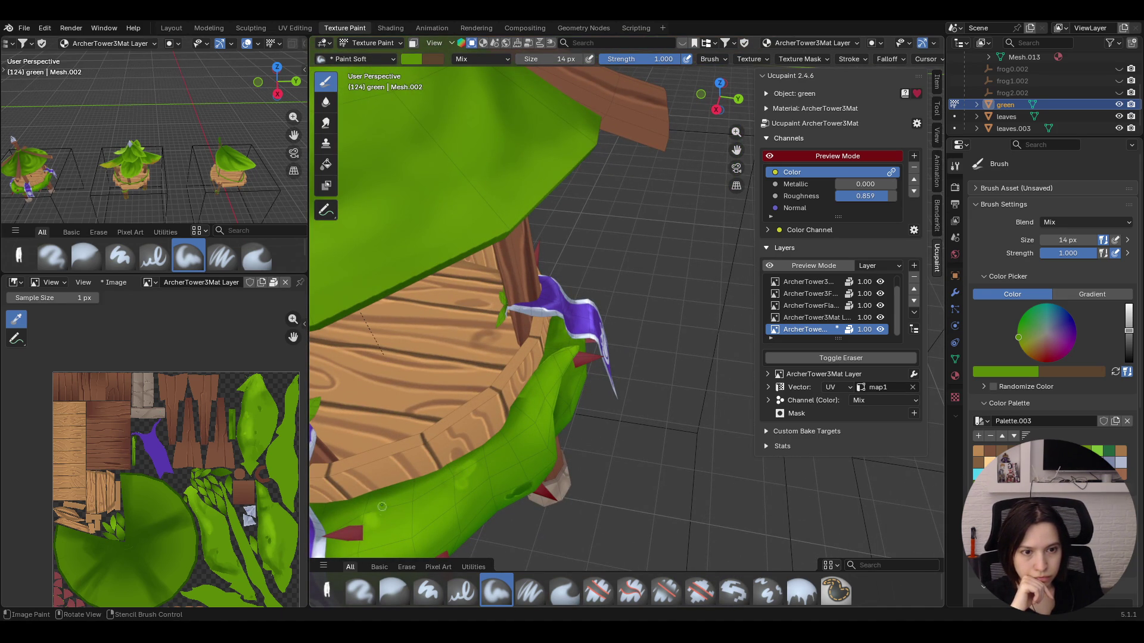
{"action": "scroll", "coordinate": [377, 520], "scroll_direction": "down", "scroll_amount": 5}
{"action": "mouse_move", "coordinate": [377, 521]}
{"action": "middle_mouse_down"}
{"action": "mouse_move", "coordinate": [526, 332]}
{"action": "mouse_move", "coordinate": [540, 399]}
{"action": "middle_mouse_up"}
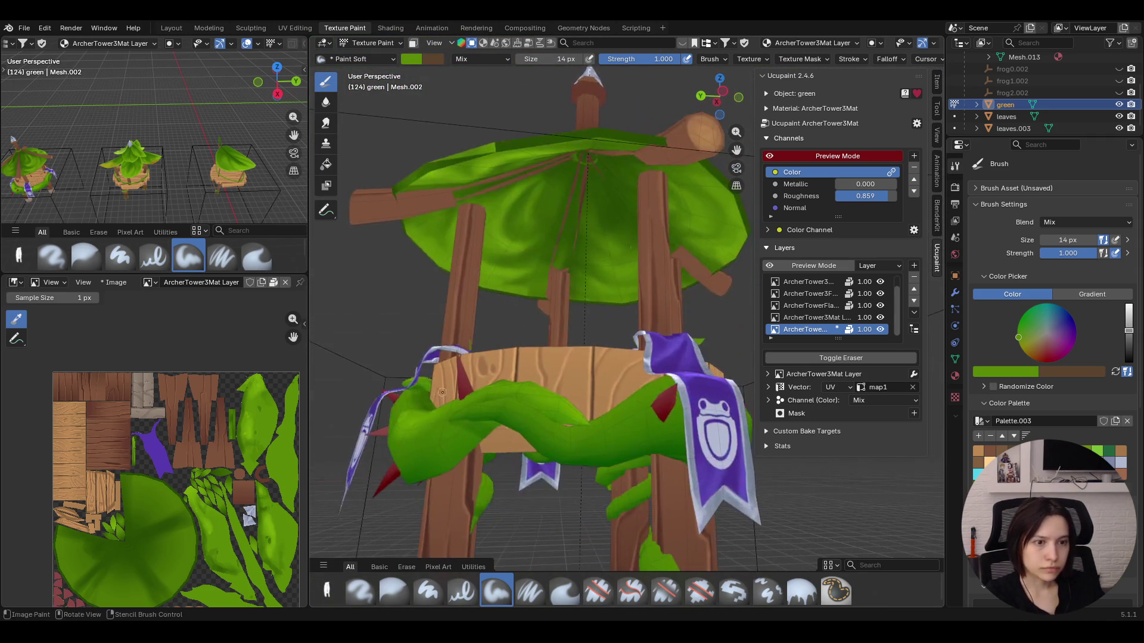
{"action": "left_click", "coordinate": [412, 44]}
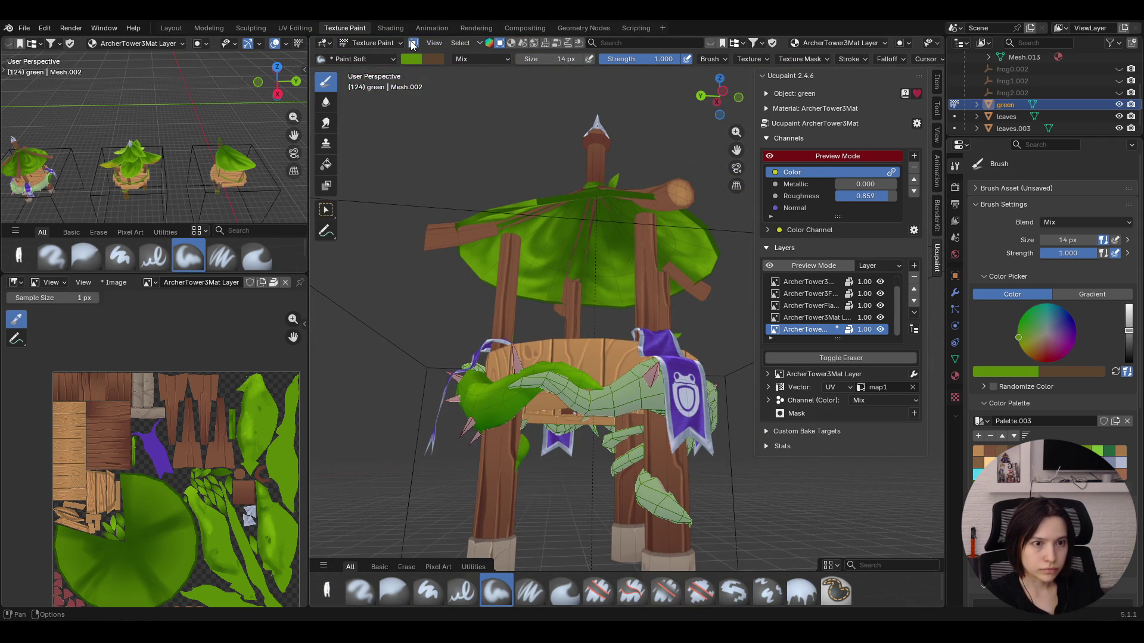
Enable Face Selection Masking, darken the colour and enlarge the Blur brush
{"action": "left_click", "coordinate": [412, 43]}
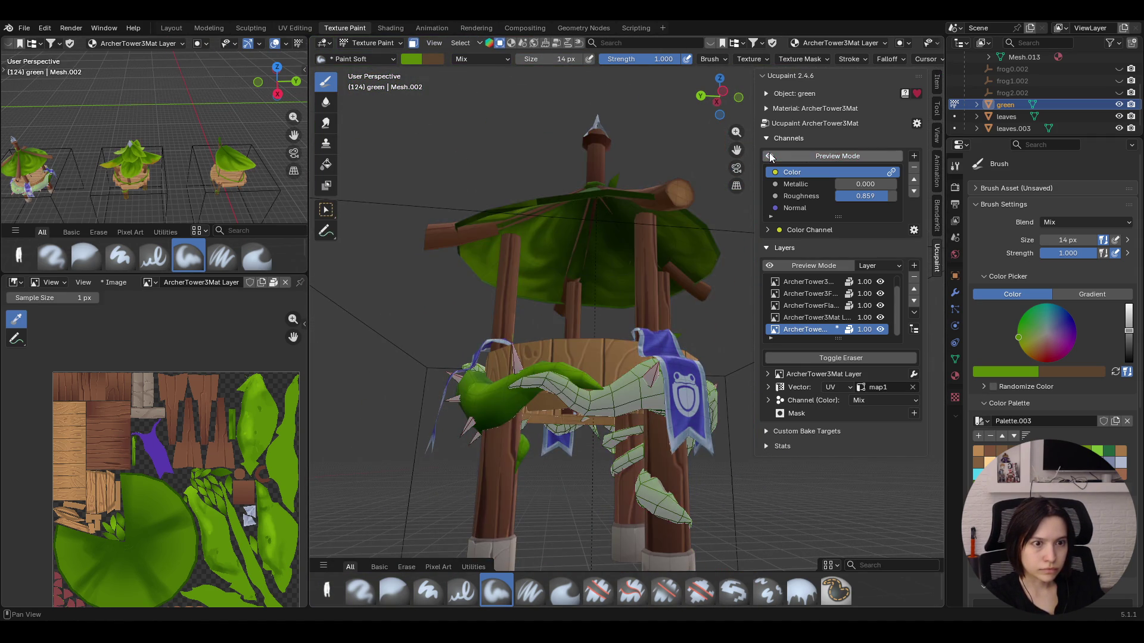
{"action": "middle_click_drag", "start_coordinate": [741, 171], "coordinate": [628, 427]}
{"action": "scroll", "coordinate": [627, 428], "scroll_direction": "up", "scroll_amount": 3}
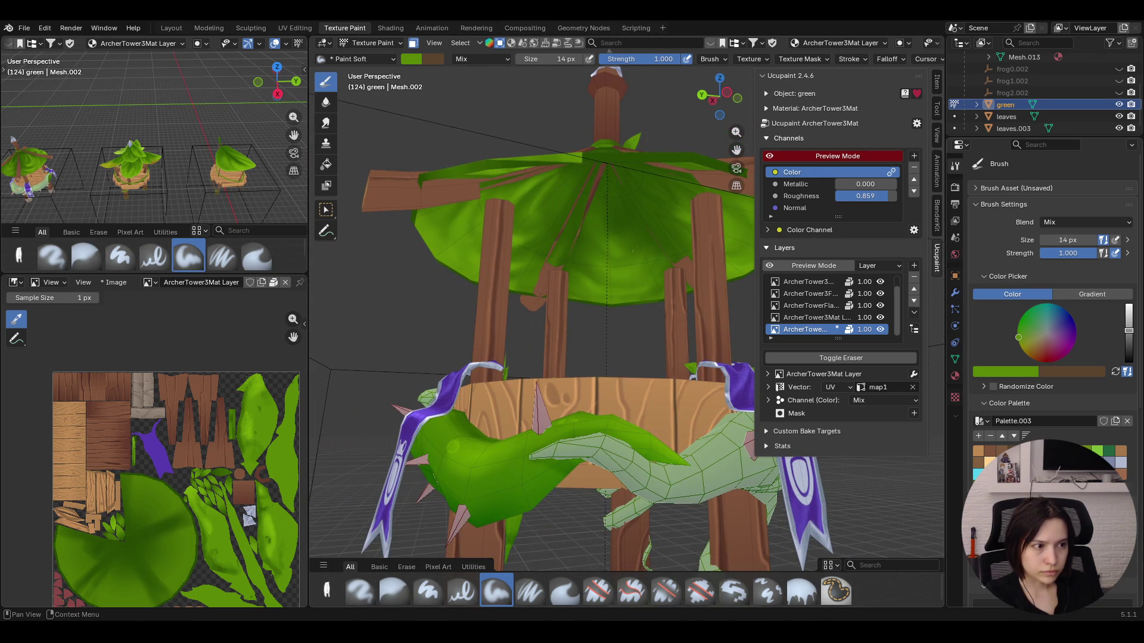
{"action": "left_click", "coordinate": [1128, 344]}
{"action": "left_click", "coordinate": [393, 592]}
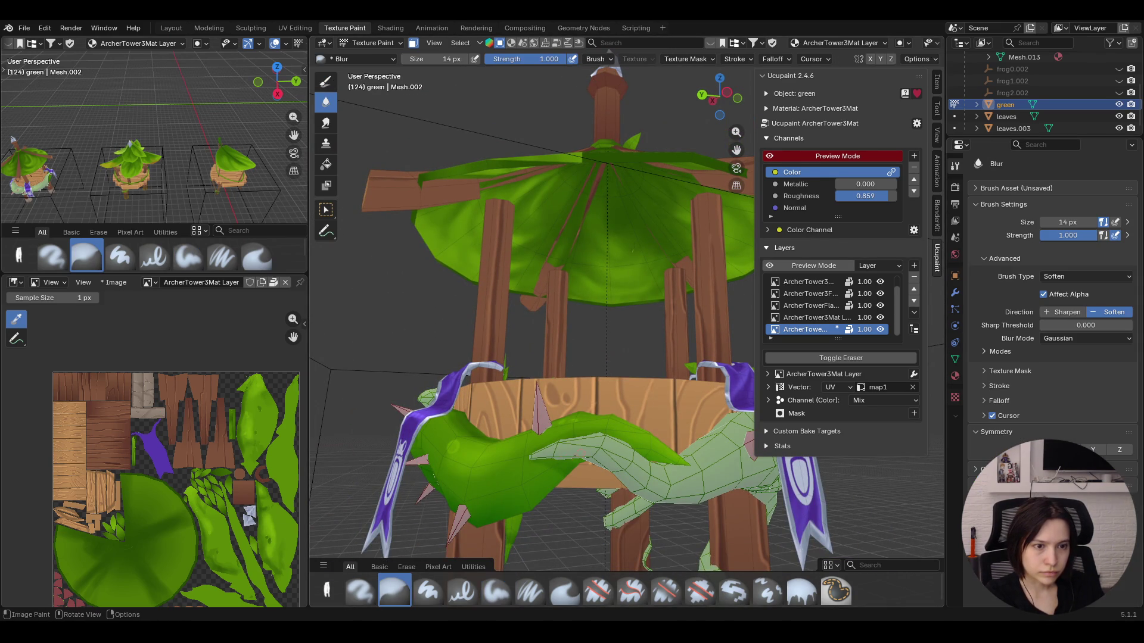
{"action": "mouse_move", "coordinate": [1068, 222]}
{"action": "left_mouse_down"}
{"action": "mouse_move", "coordinate": [1103, 222]}
{"action": "mouse_move", "coordinate": [1081, 222]}
{"action": "left_mouse_up"}
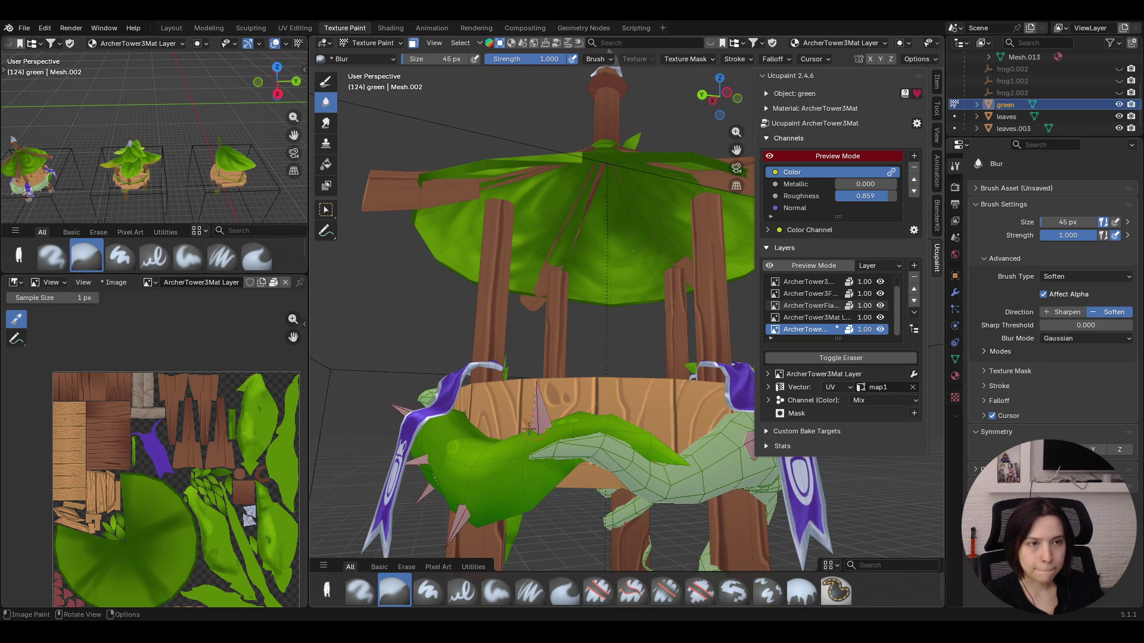
Box-select the vine faces and extend the selection to the whole linked vine with Ctrl+L
{"action": "middle_click_drag", "start_coordinate": [580, 274], "coordinate": [426, 244]}
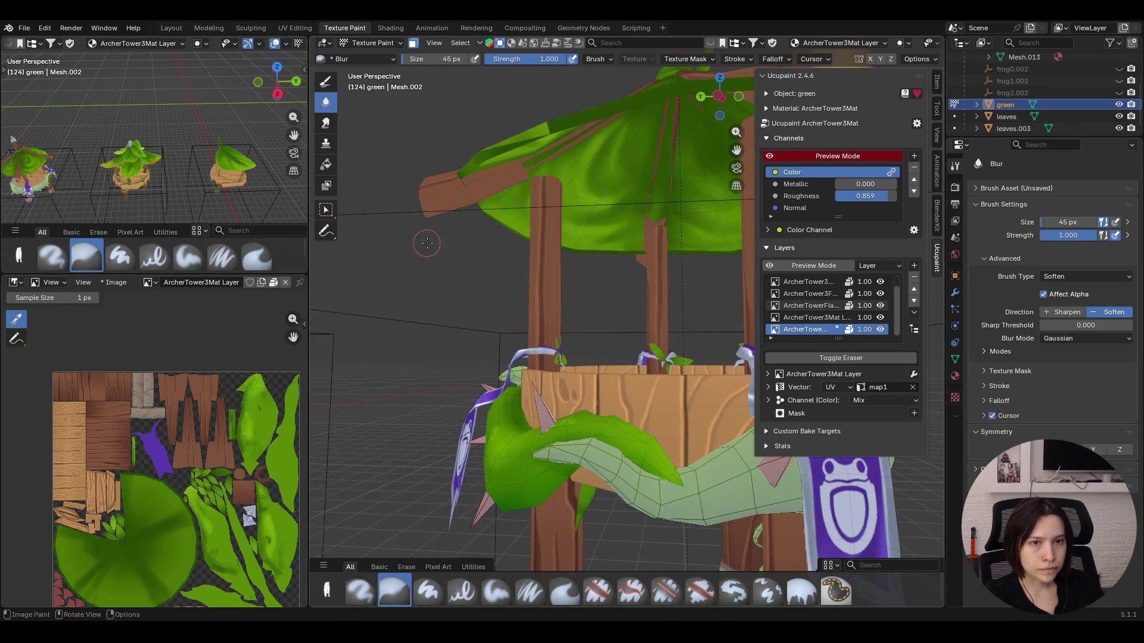
{"action": "mouse_move", "coordinate": [722, 175]}
{"action": "middle_mouse_down"}
{"action": "mouse_move", "coordinate": [498, 285]}
{"action": "mouse_move", "coordinate": [536, 286]}
{"action": "mouse_move", "coordinate": [572, 268]}
{"action": "middle_mouse_up"}
{"action": "left_click", "coordinate": [326, 209]}
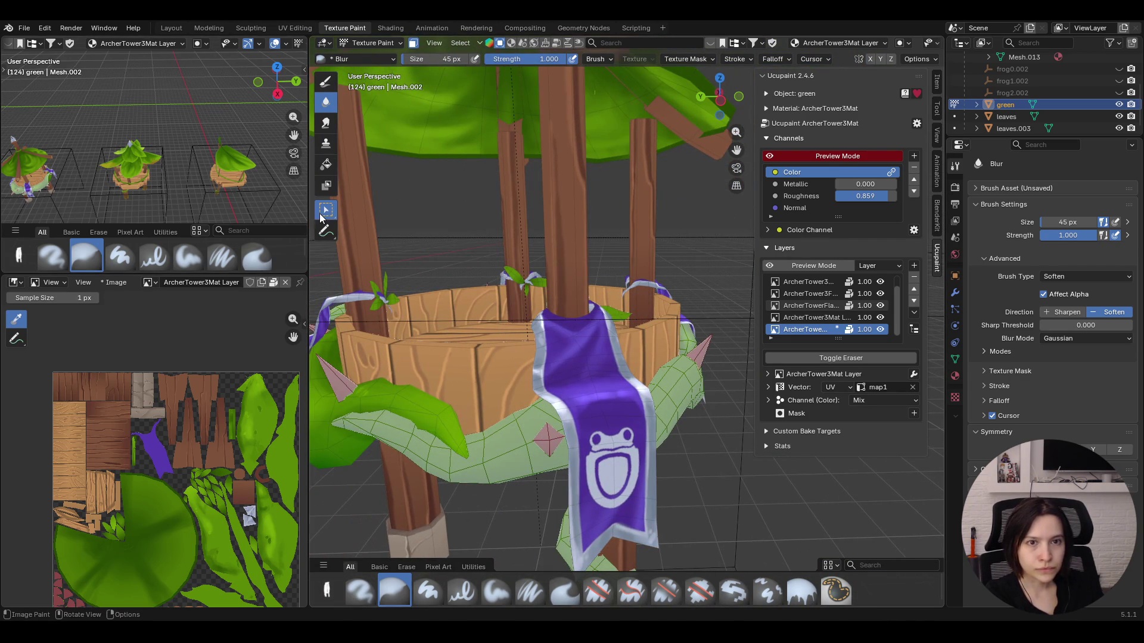
{"action": "key", "text": "l"}
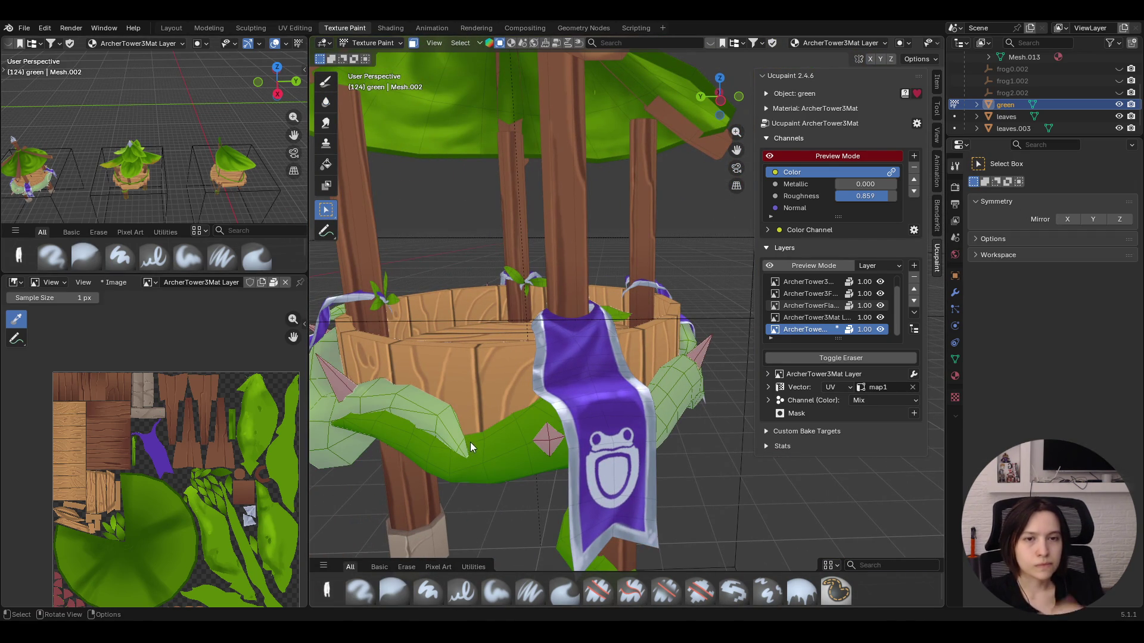
Return to the Draw tool with Paint Soft and shade green along the masked vine branch around the ring
{"action": "left_click", "coordinate": [327, 82]}
{"action": "mouse_move", "coordinate": [742, 148]}
{"action": "middle_mouse_down"}
{"action": "mouse_move", "coordinate": [431, 341]}
{"action": "mouse_move", "coordinate": [500, 268]}
{"action": "middle_mouse_up"}
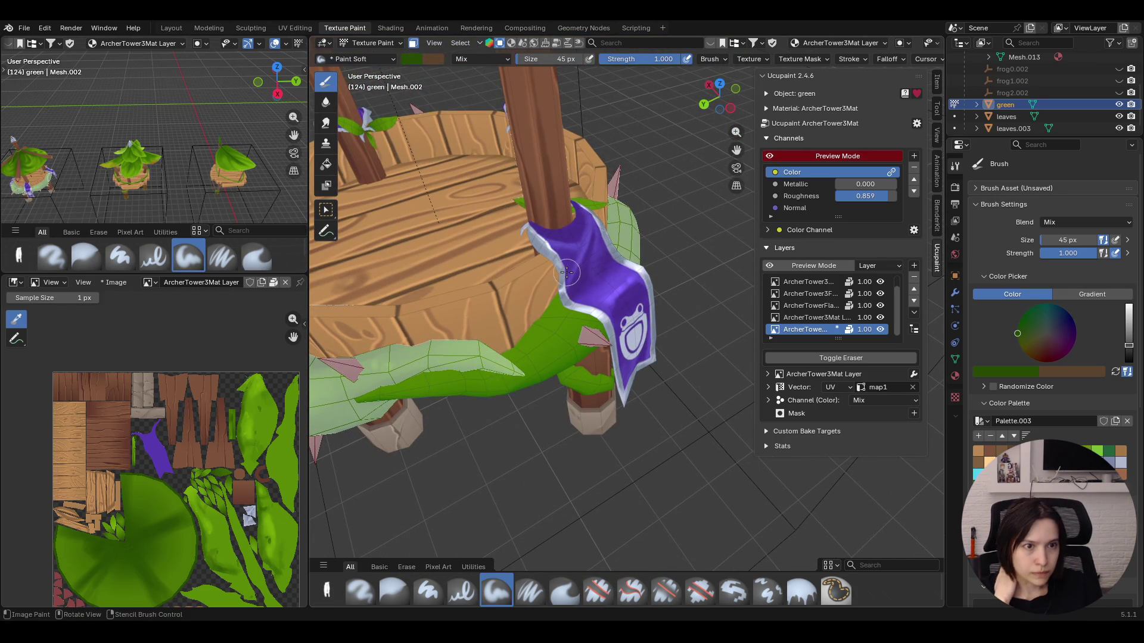
{"action": "left_click_drag", "start_coordinate": [463, 364], "coordinate": [369, 388]}
{"action": "left_click_drag", "start_coordinate": [444, 367], "coordinate": [443, 368]}
{"action": "middle_click_drag", "start_coordinate": [493, 352], "coordinate": [483, 253]}
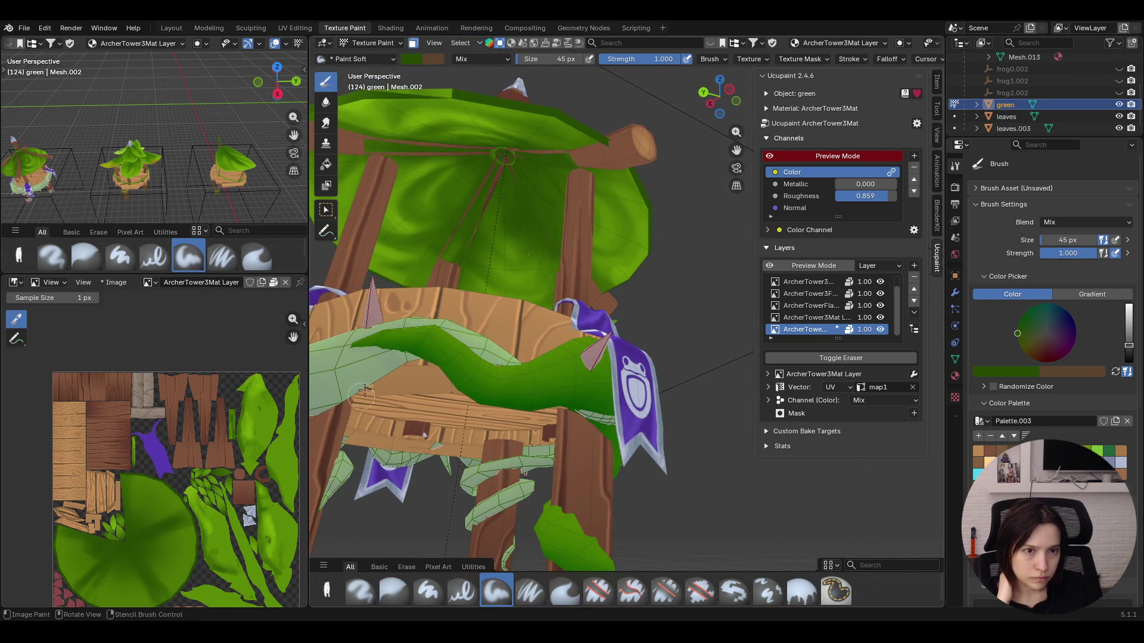
{"action": "left_click_drag", "start_coordinate": [576, 416], "coordinate": [482, 408]}
{"action": "left_click_drag", "start_coordinate": [554, 403], "coordinate": [556, 400]}
{"action": "left_click", "coordinate": [383, 433]}
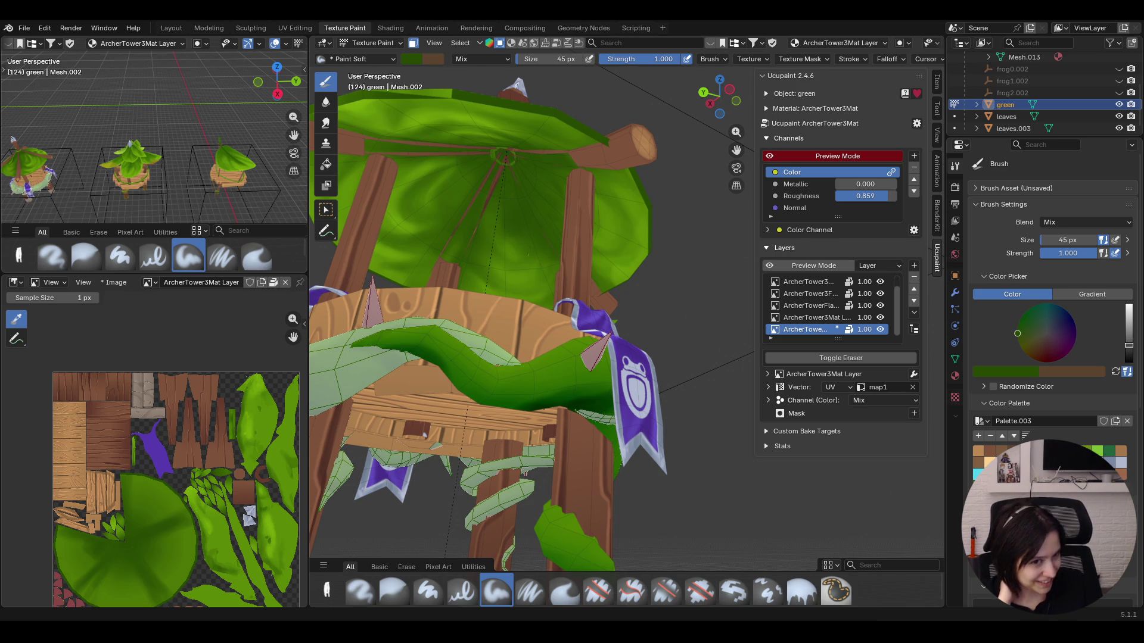
{"action": "middle_click_drag", "start_coordinate": [637, 299], "coordinate": [647, 257]}
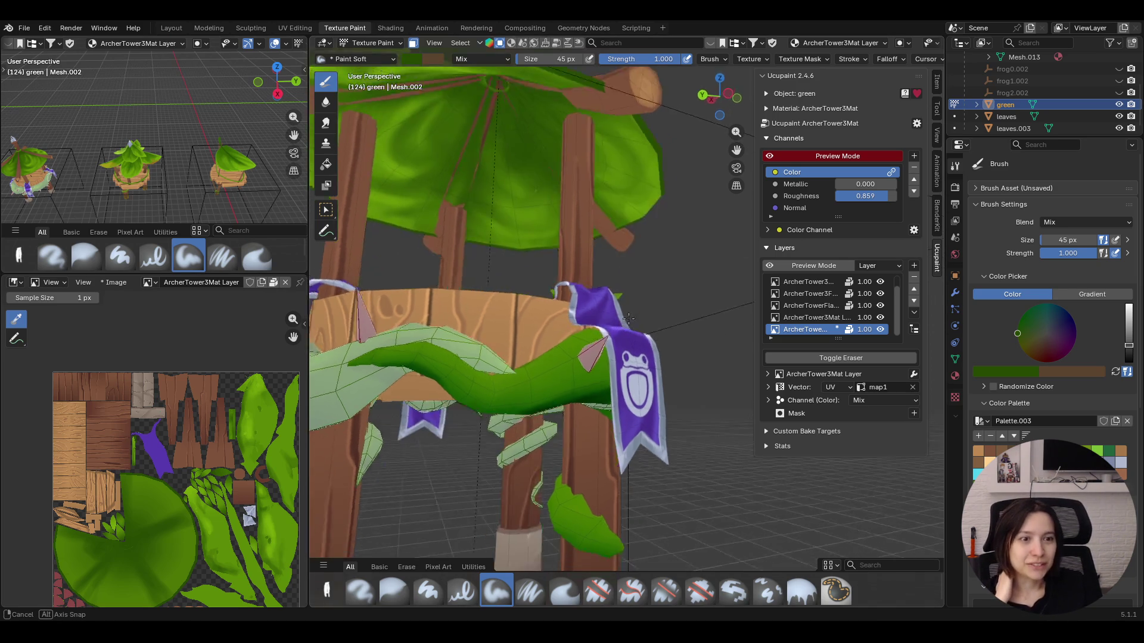
Darken the vine leaf with a green stroke, then blur the edges of the new shading
{"action": "middle_click_drag", "start_coordinate": [646, 258], "coordinate": [722, 178]}
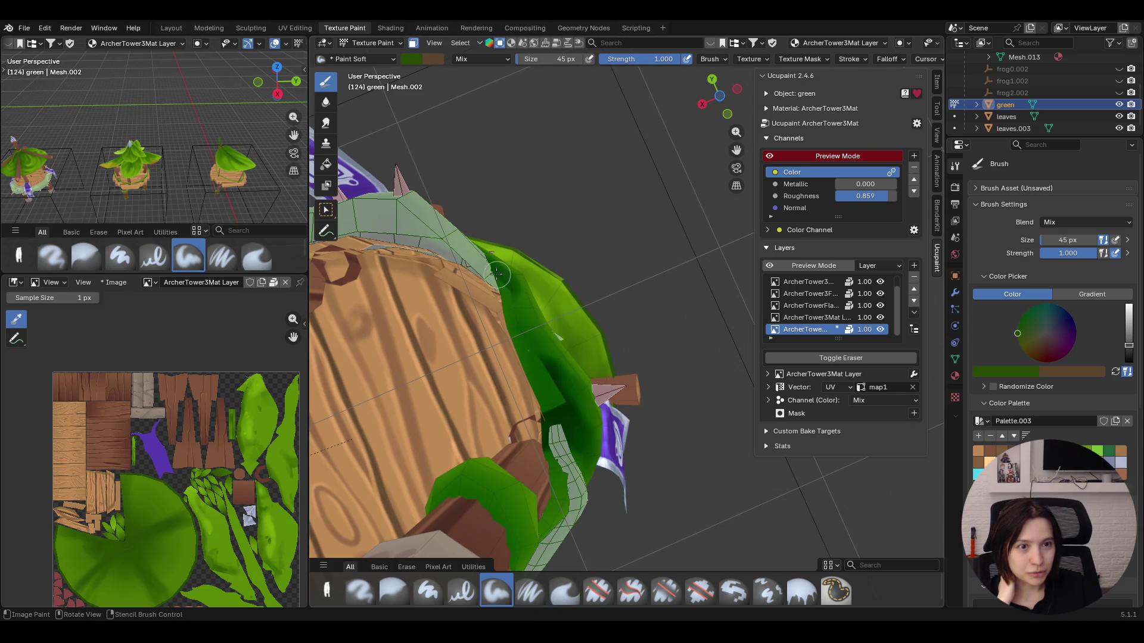
{"action": "mouse_move", "coordinate": [506, 308]}
{"action": "left_mouse_down"}
{"action": "mouse_move", "coordinate": [562, 413]}
{"action": "mouse_move", "coordinate": [532, 380]}
{"action": "left_mouse_up"}
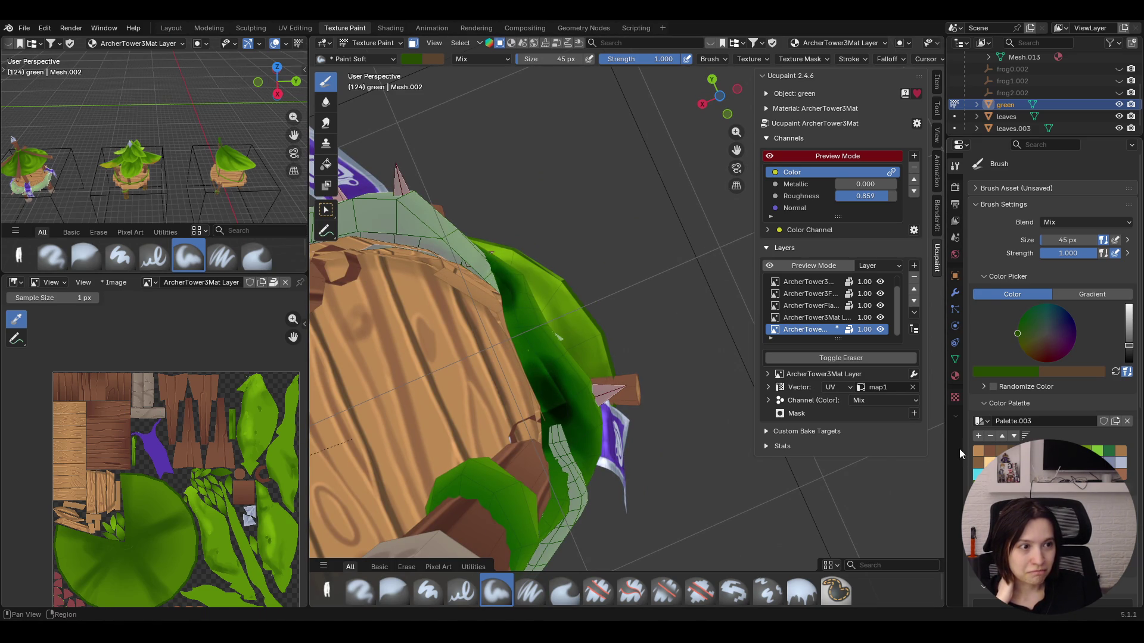
{"action": "left_click", "coordinate": [406, 591]}
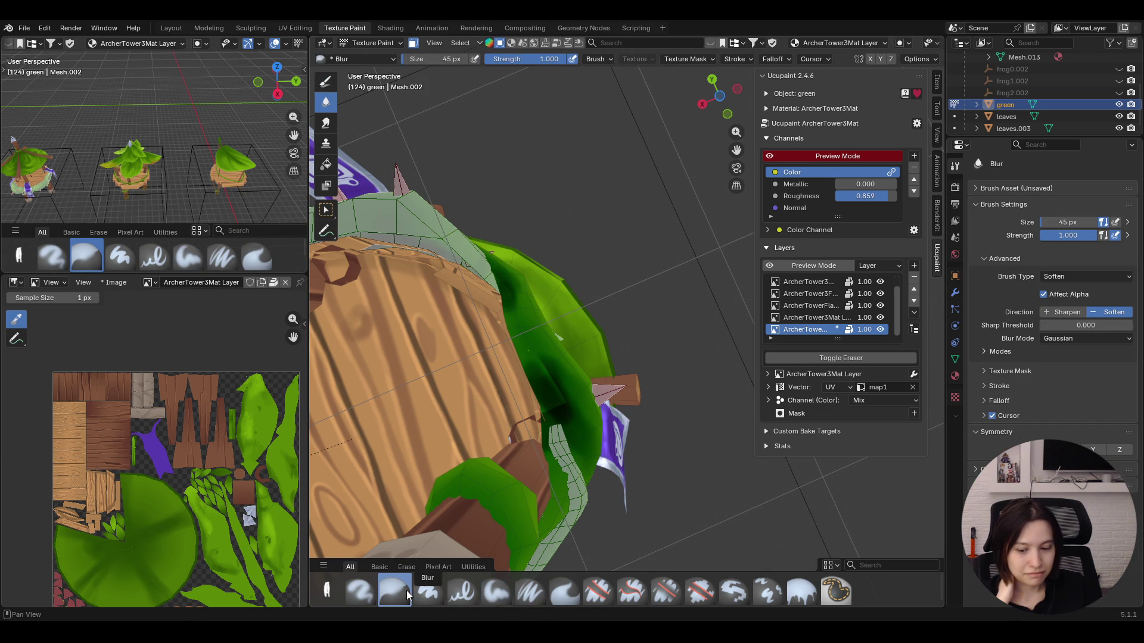
{"action": "mouse_move", "coordinate": [567, 419]}
{"action": "left_mouse_down"}
{"action": "mouse_move", "coordinate": [519, 355]}
{"action": "mouse_move", "coordinate": [539, 416]}
{"action": "left_mouse_up"}
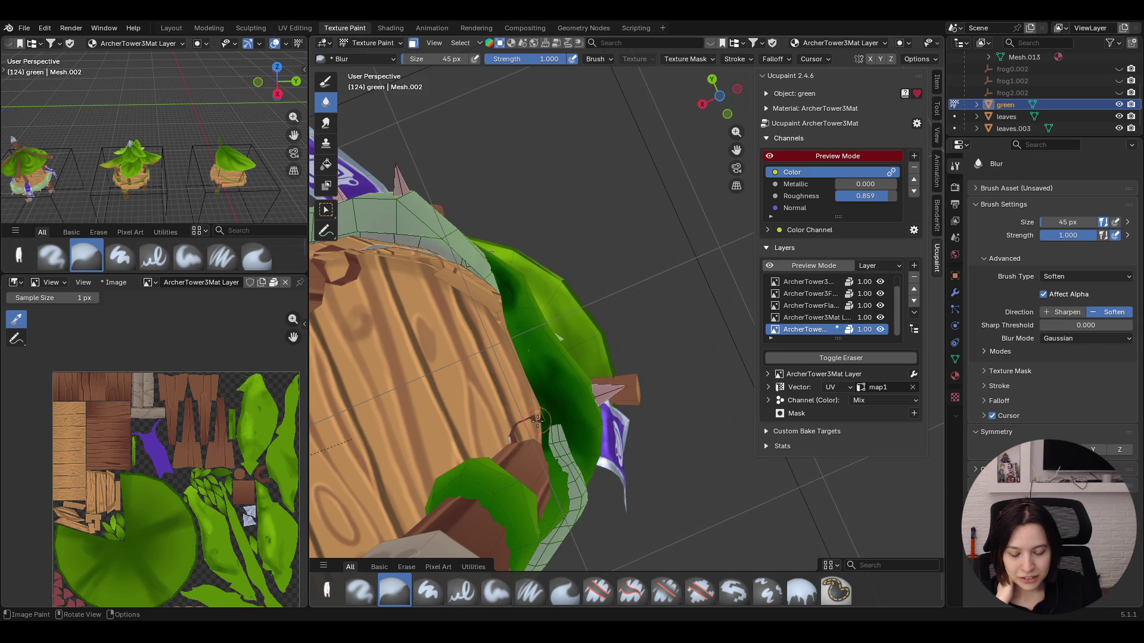
{"action": "left_click_drag", "start_coordinate": [491, 298], "coordinate": [519, 346]}
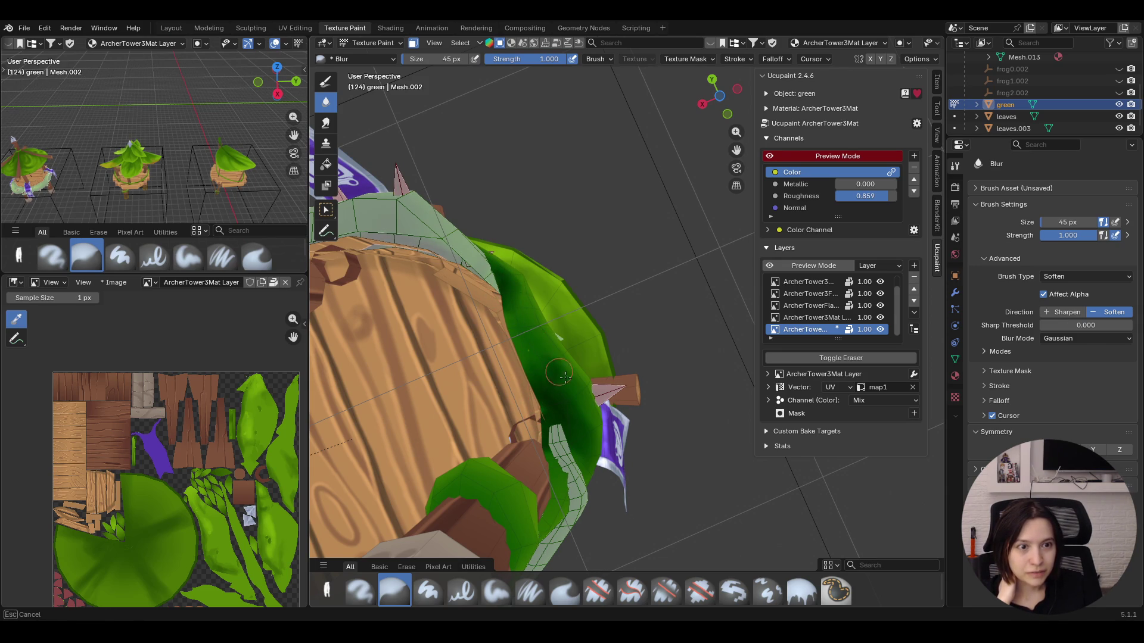
{"action": "left_click_drag", "start_coordinate": [548, 397], "coordinate": [548, 397]}
Check the blur brush size and strength and soften the green leaf under the roof
{"action": "mouse_move", "coordinate": [647, 314]}
{"action": "middle_mouse_down"}
{"action": "mouse_move", "coordinate": [718, 405]}
{"action": "mouse_move", "coordinate": [662, 354]}
{"action": "middle_mouse_up"}
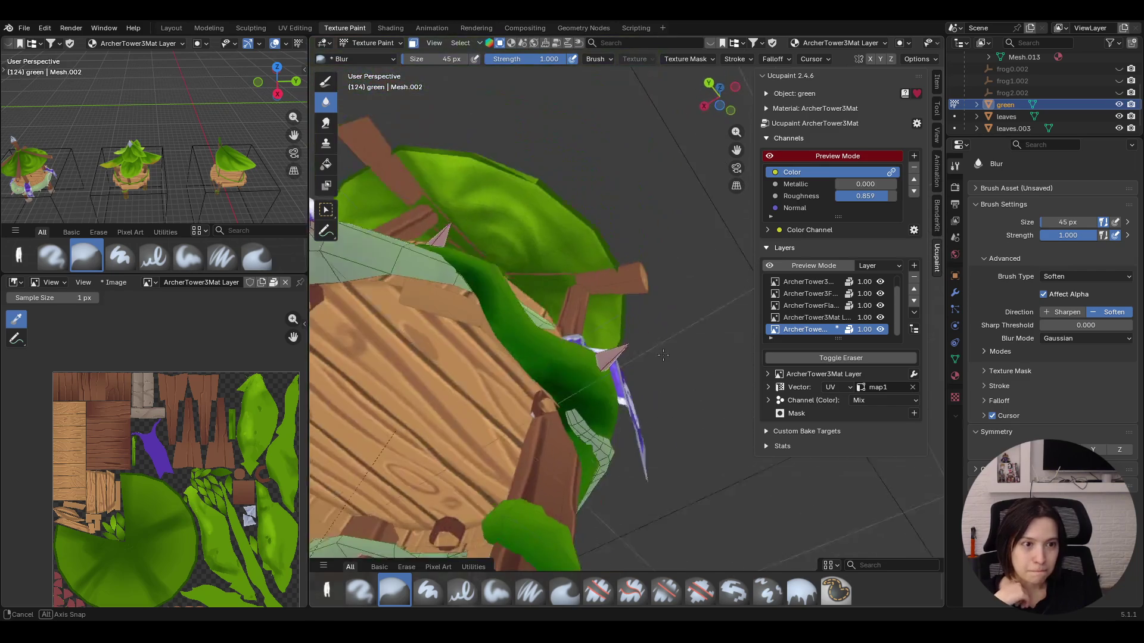
{"action": "left_click_drag", "start_coordinate": [534, 348], "coordinate": [534, 349]}
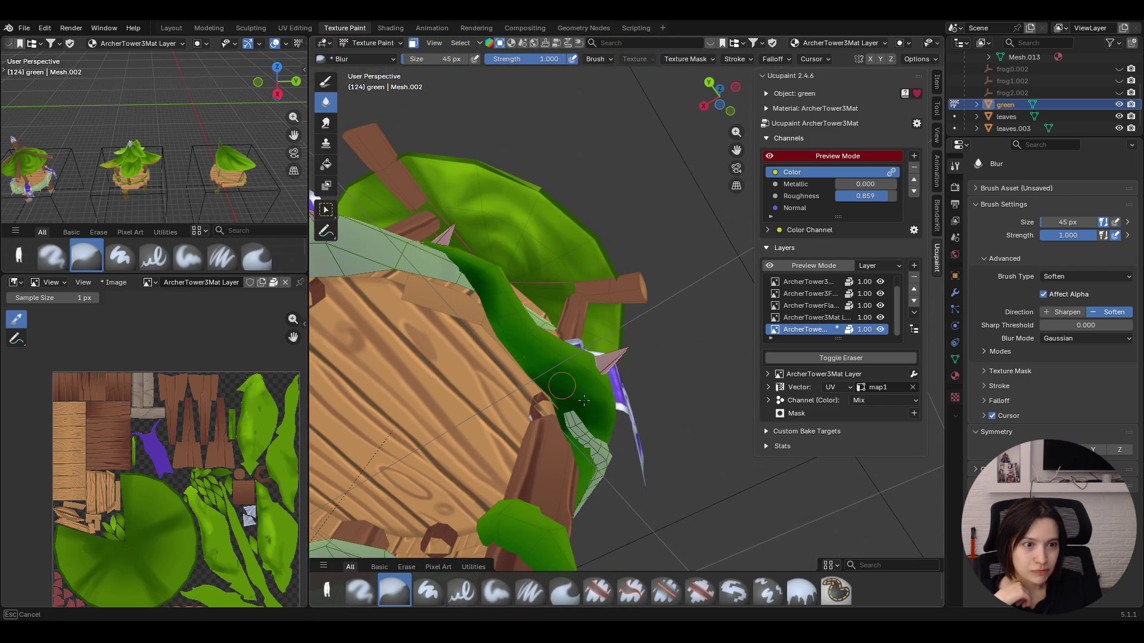
{"action": "right_click", "coordinate": [565, 377]}
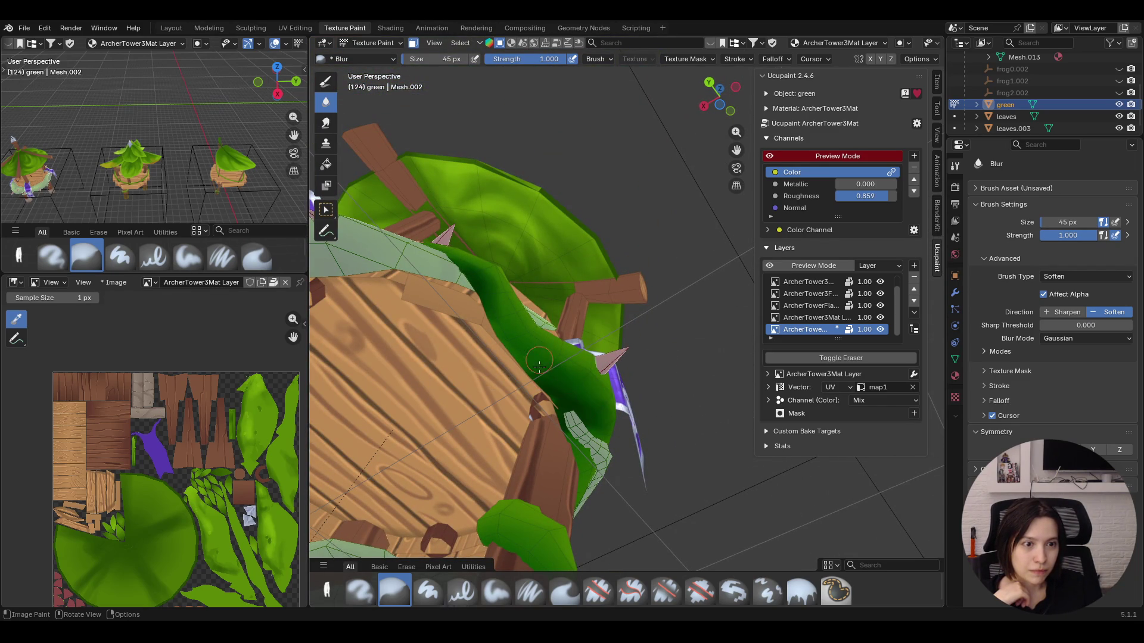
{"action": "middle_click_drag", "start_coordinate": [569, 387], "coordinate": [570, 319]}
{"action": "left_click_drag", "start_coordinate": [442, 412], "coordinate": [465, 343]}
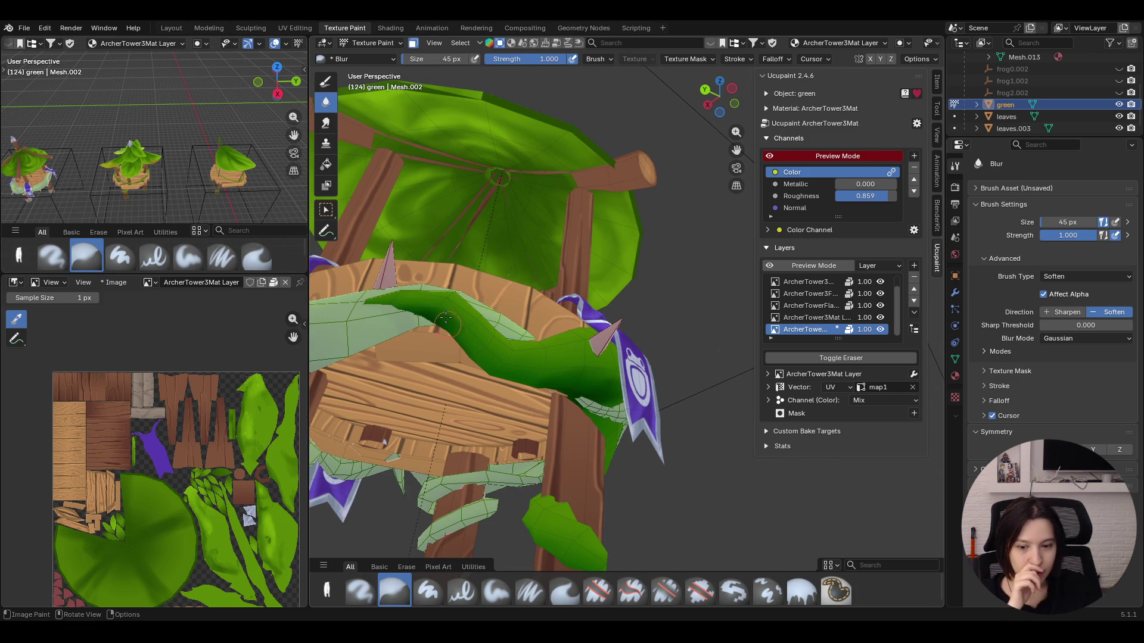
{"action": "mouse_move", "coordinate": [613, 292]}
{"action": "middle_mouse_down"}
{"action": "mouse_move", "coordinate": [582, 332]}
{"action": "mouse_move", "coordinate": [593, 404]}
{"action": "mouse_move", "coordinate": [602, 340]}
{"action": "middle_mouse_up"}
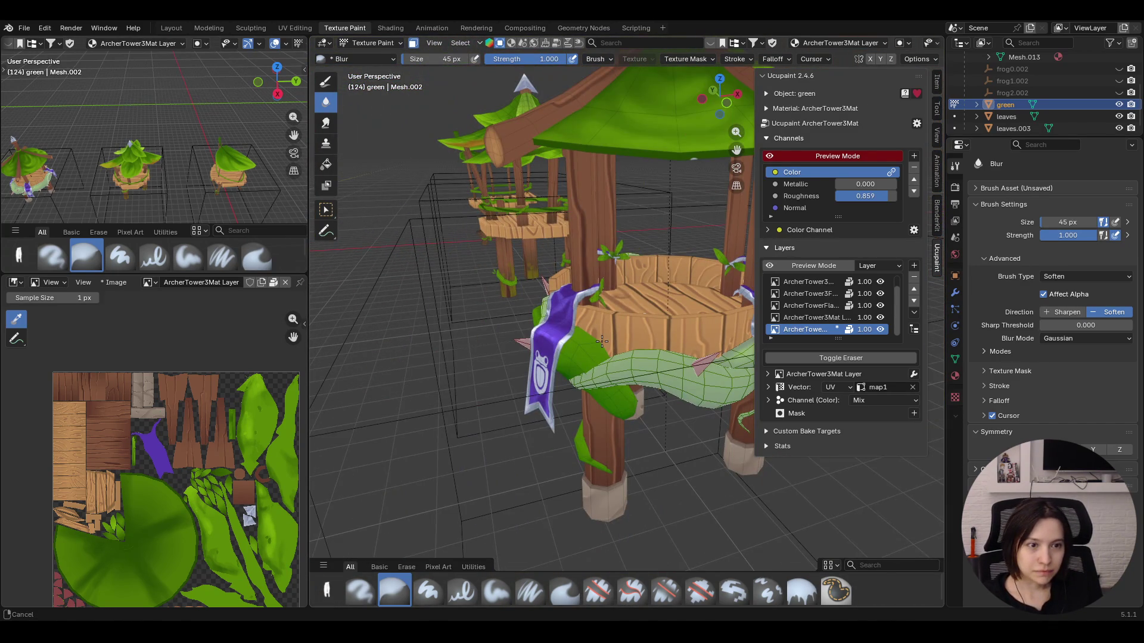
Inspect the tower and purple banners, ending with the 45 px Blur brush active
{"action": "left_click", "coordinate": [496, 591]}
{"action": "middle_click_drag", "start_coordinate": [572, 429], "coordinate": [611, 364]}
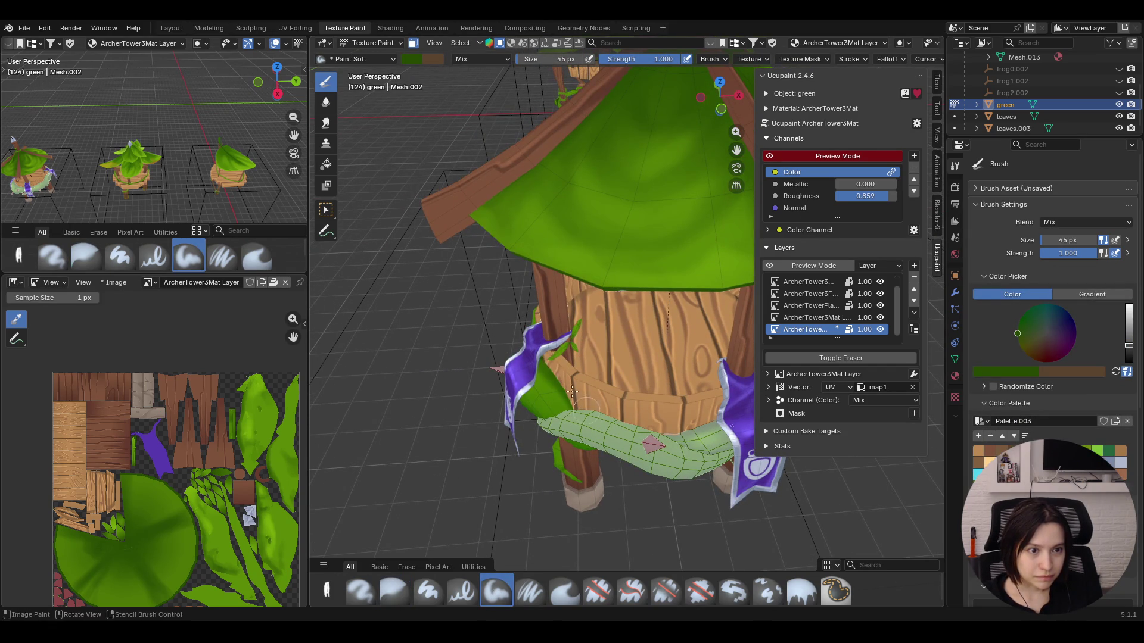
{"action": "middle_click_drag", "start_coordinate": [541, 380], "coordinate": [481, 275]}
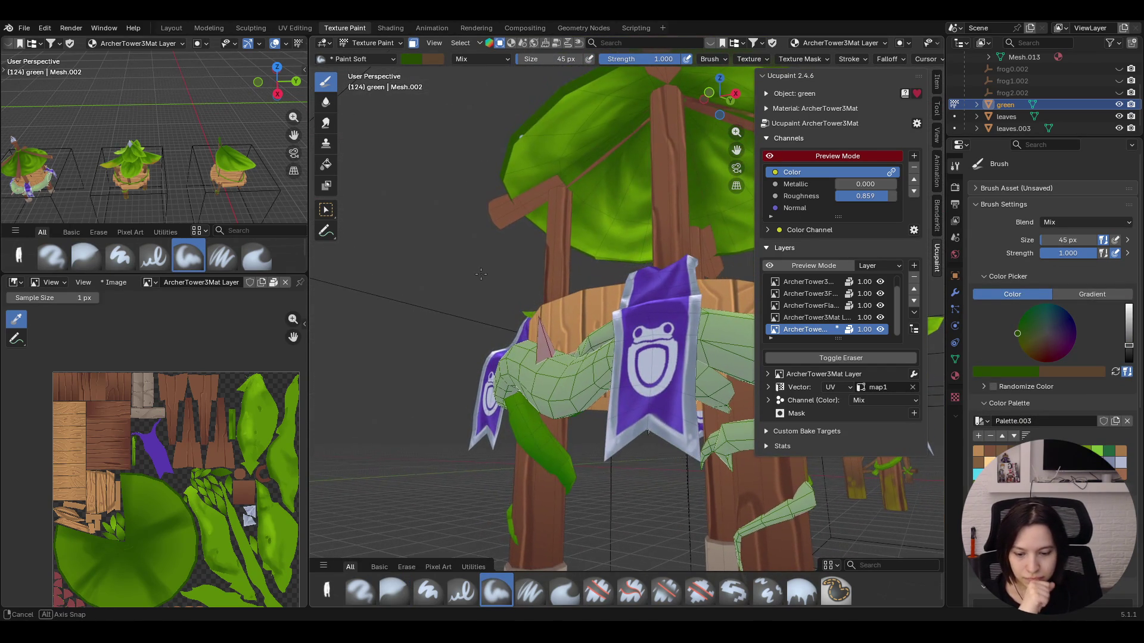
{"action": "middle_click_drag", "start_coordinate": [480, 275], "coordinate": [480, 276]}
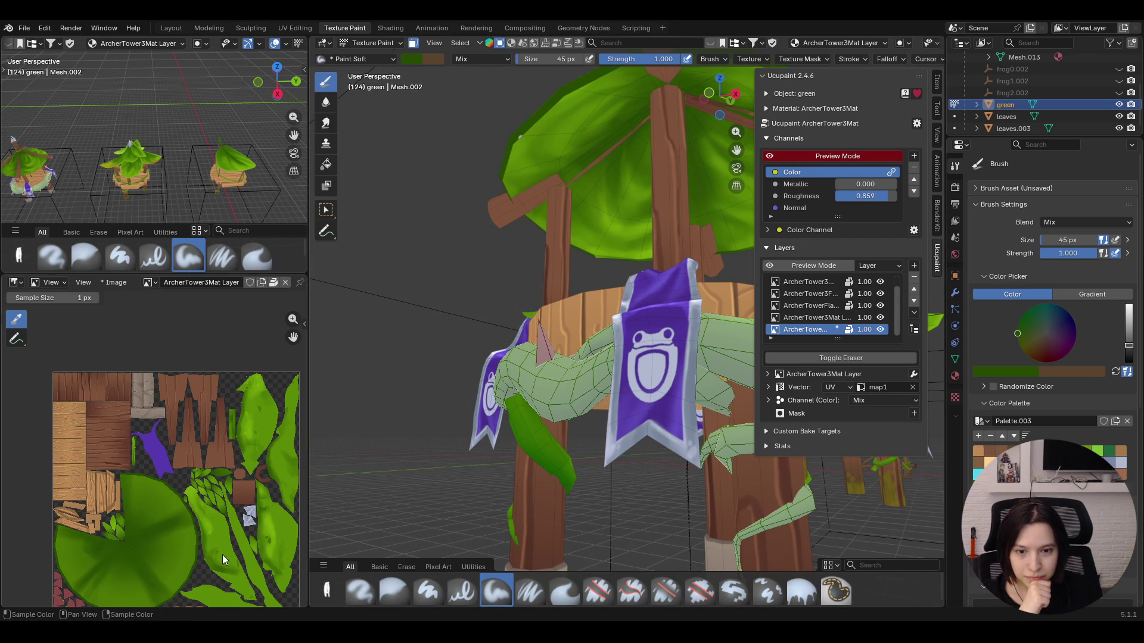
{"action": "mouse_move", "coordinate": [486, 371]}
{"action": "middle_mouse_down"}
{"action": "mouse_move", "coordinate": [571, 387]}
{"action": "mouse_move", "coordinate": [505, 415]}
{"action": "middle_mouse_up"}
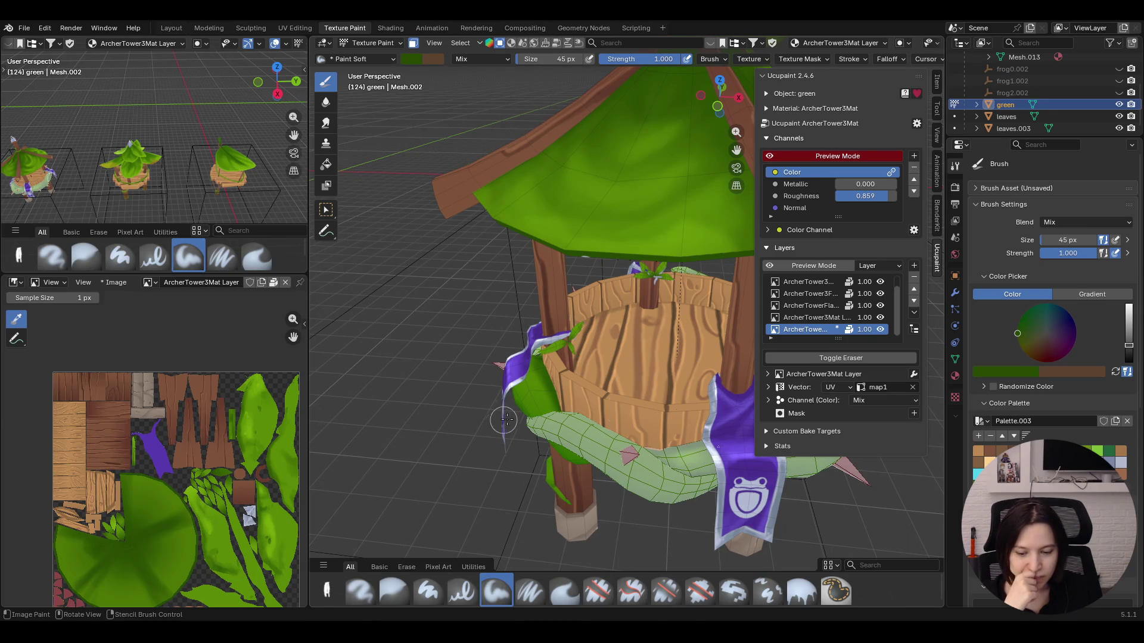
{"action": "left_click", "coordinate": [401, 593]}
{"action": "mouse_move", "coordinate": [499, 365]}
{"action": "middle_mouse_down"}
{"action": "mouse_move", "coordinate": [554, 404]}
{"action": "mouse_move", "coordinate": [539, 402]}
{"action": "middle_mouse_up"}
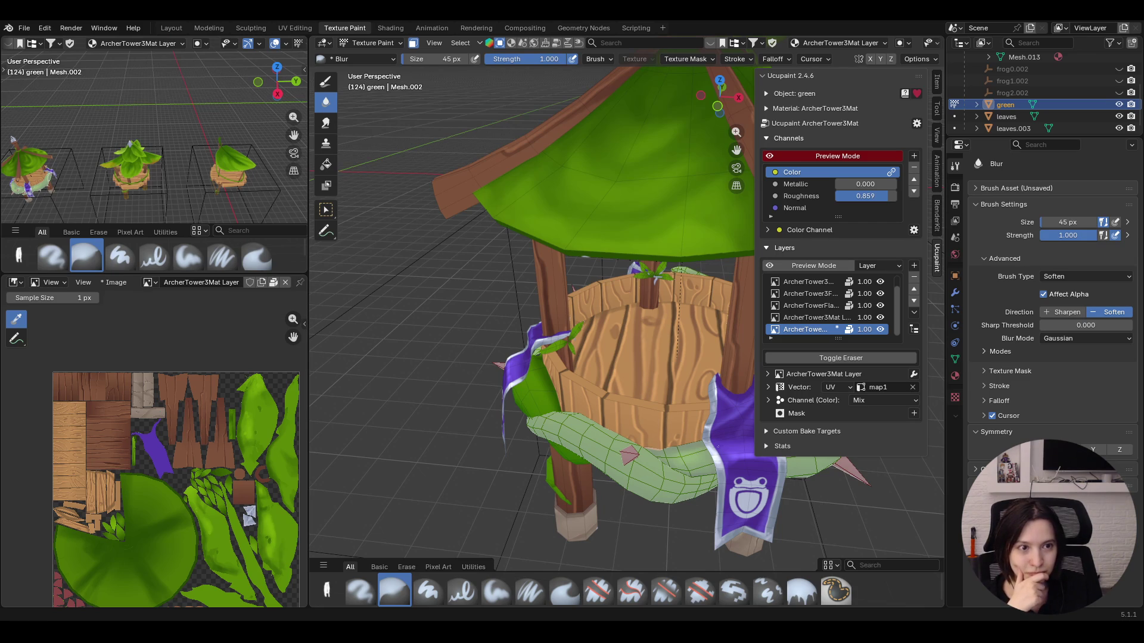
Shrink the Paint Soft brush to 14 px and swap to the Blur brush
{"action": "middle_click_drag", "start_coordinate": [625, 357], "coordinate": [678, 366]}
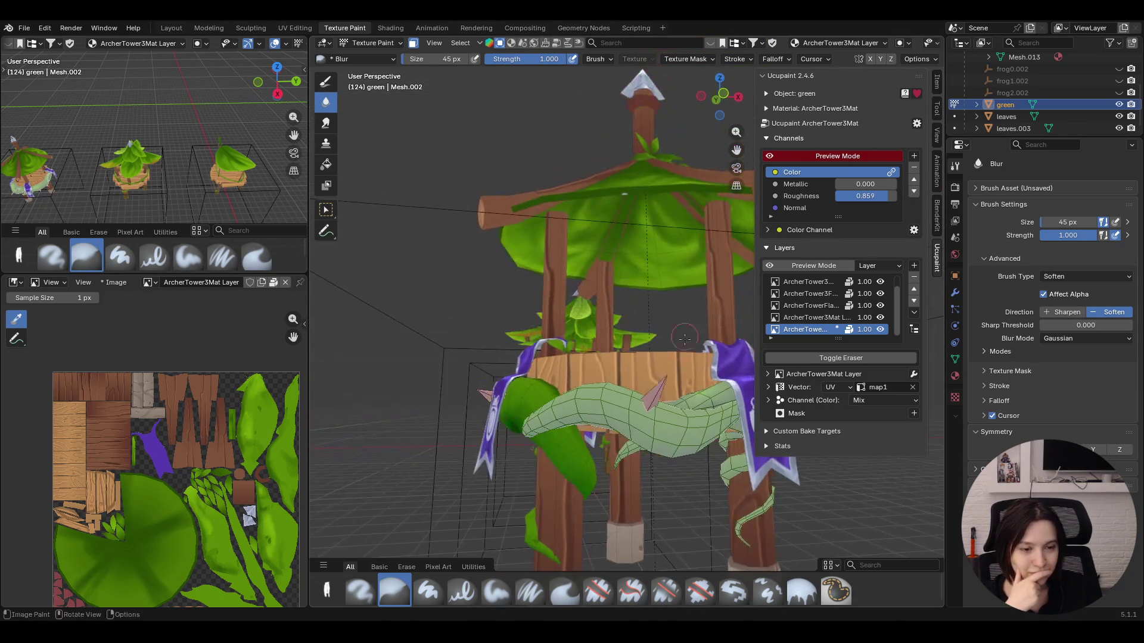
{"action": "left_click", "coordinate": [496, 591]}
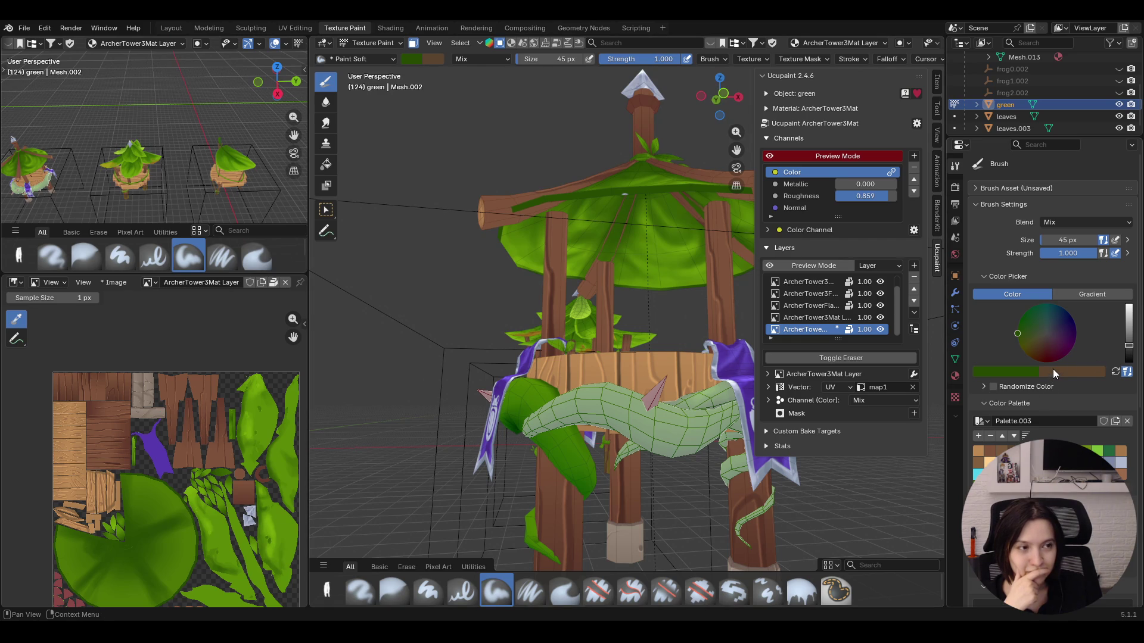
{"action": "left_click_drag", "start_coordinate": [1067, 239], "coordinate": [1068, 240]}
{"action": "middle_click_drag", "start_coordinate": [626, 375], "coordinate": [665, 431]}
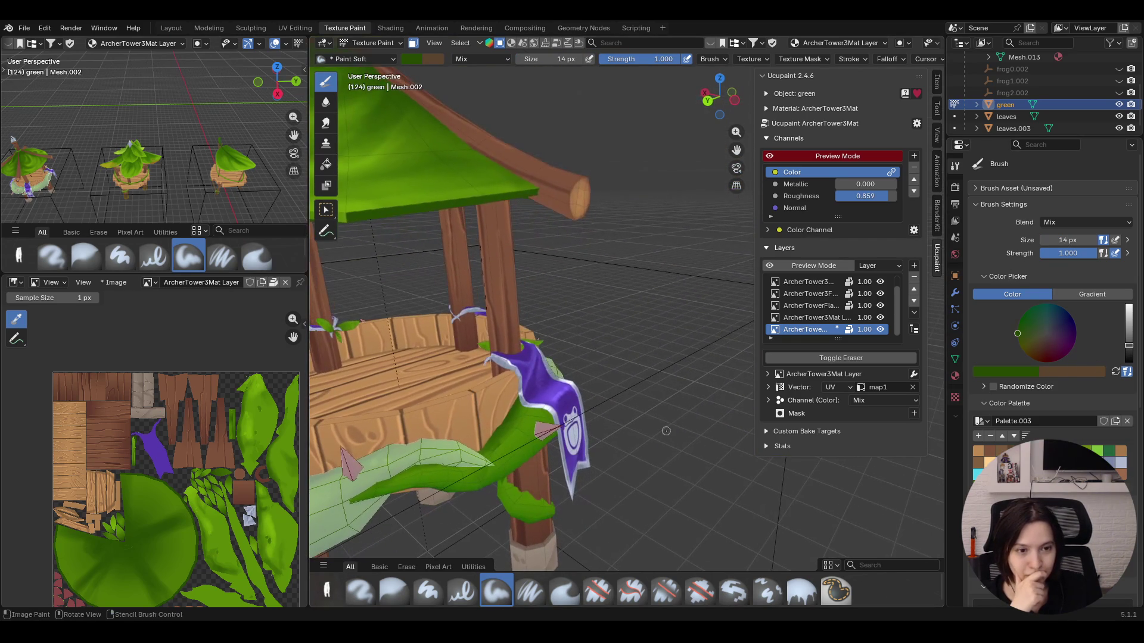
{"action": "left_click", "coordinate": [394, 591]}
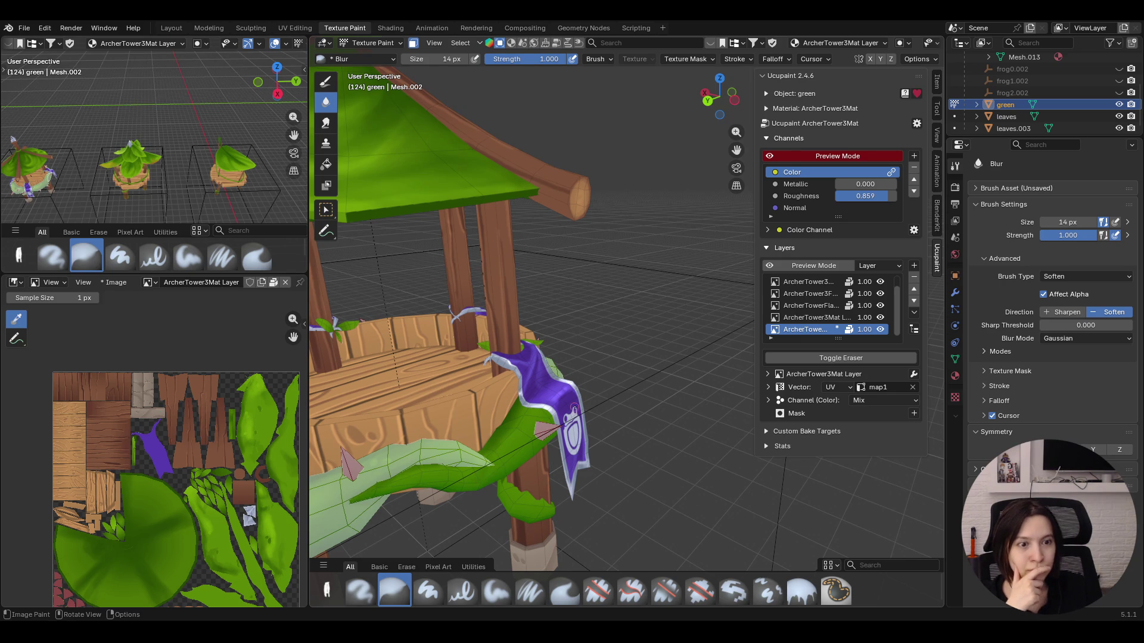
Inspect the tower roof and interior from several angles and return to the 14 px Paint Soft brush
{"action": "middle_click_drag", "start_coordinate": [574, 407], "coordinate": [559, 329]}
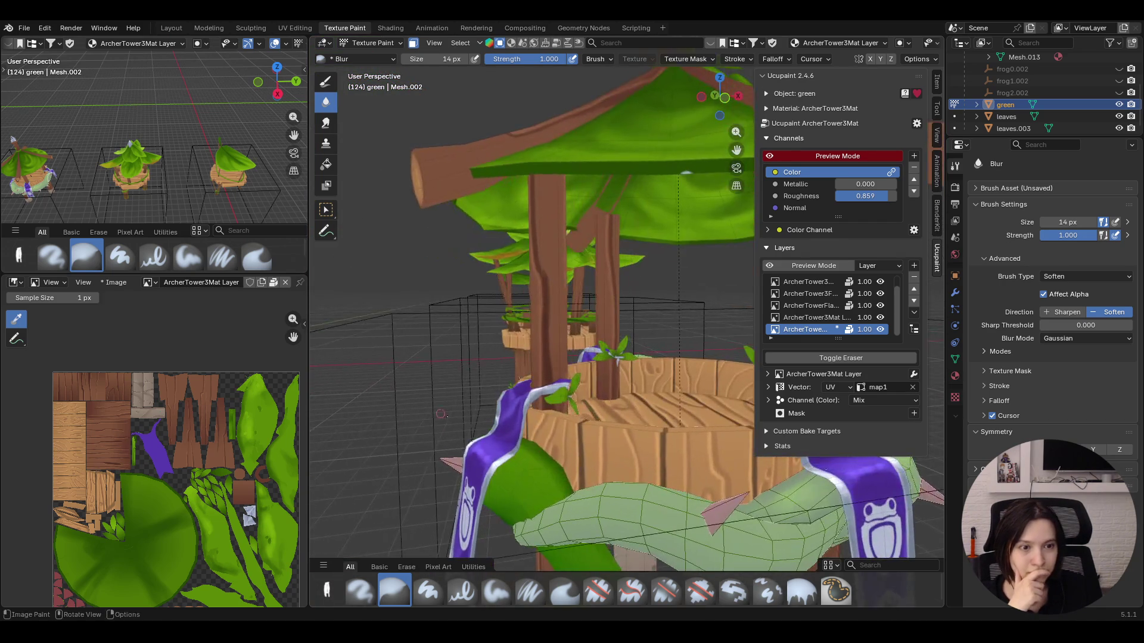
{"action": "mouse_move", "coordinate": [558, 328]}
{"action": "middle_mouse_down"}
{"action": "mouse_move", "coordinate": [460, 416]}
{"action": "mouse_move", "coordinate": [722, 262]}
{"action": "middle_mouse_up"}
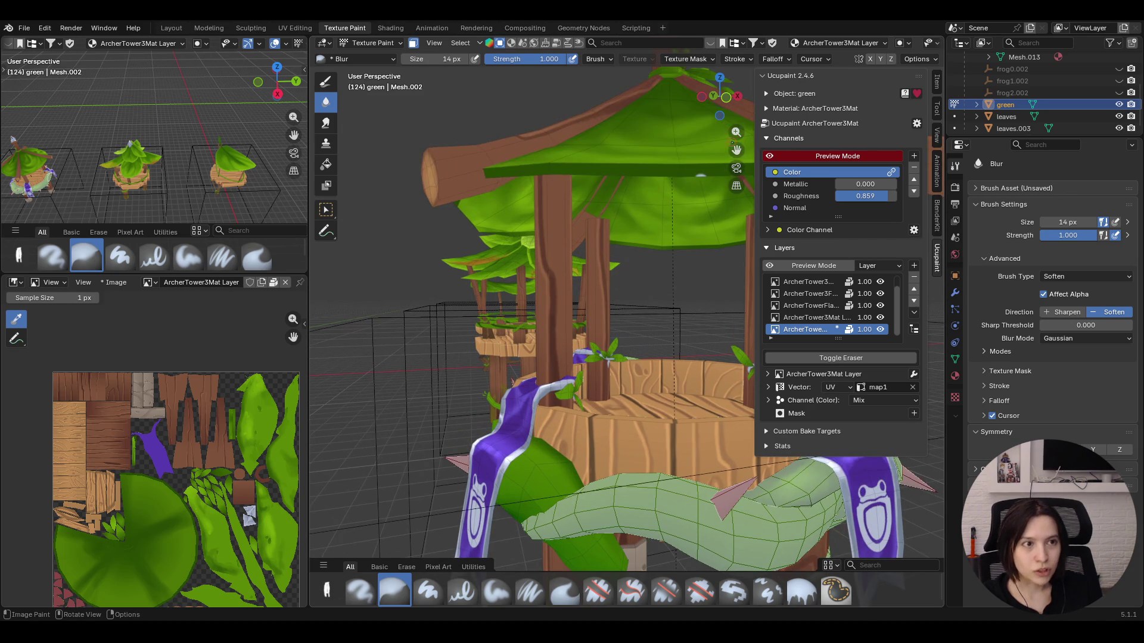
{"action": "middle_click_drag", "start_coordinate": [332, 508], "coordinate": [375, 572]}
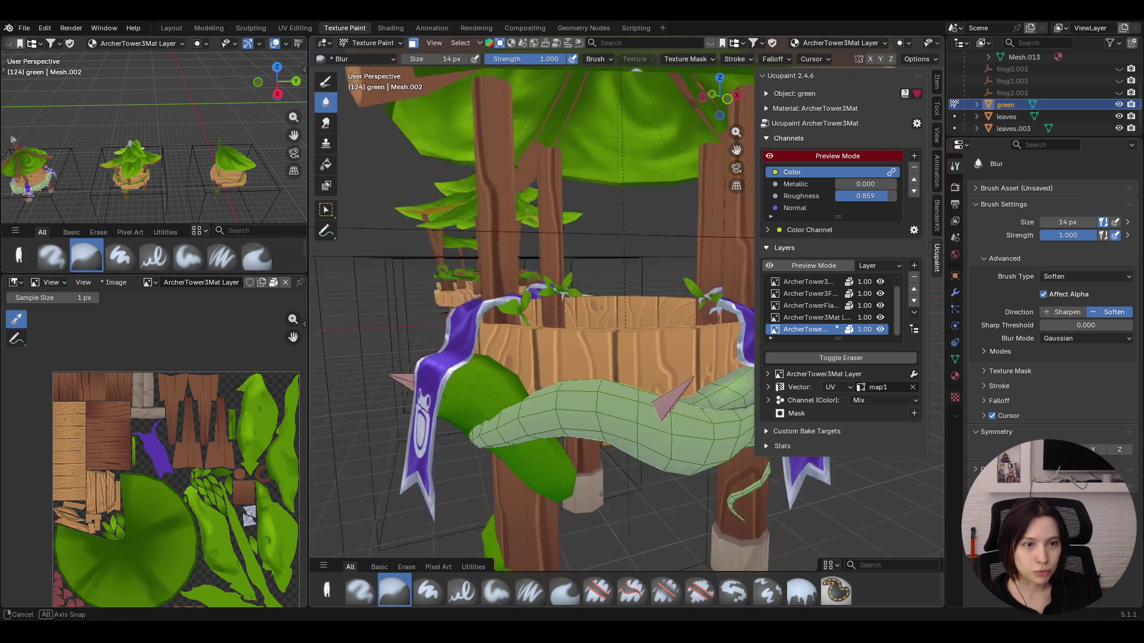
{"action": "mouse_move", "coordinate": [536, 357]}
{"action": "middle_mouse_down"}
{"action": "mouse_move", "coordinate": [554, 331]}
{"action": "mouse_move", "coordinate": [497, 279]}
{"action": "mouse_move", "coordinate": [421, 357]}
{"action": "middle_mouse_up"}
{"action": "scroll", "coordinate": [496, 279], "scroll_direction": "down", "scroll_amount": 2}
{"action": "scroll", "coordinate": [497, 279], "scroll_direction": "up", "scroll_amount": 2}
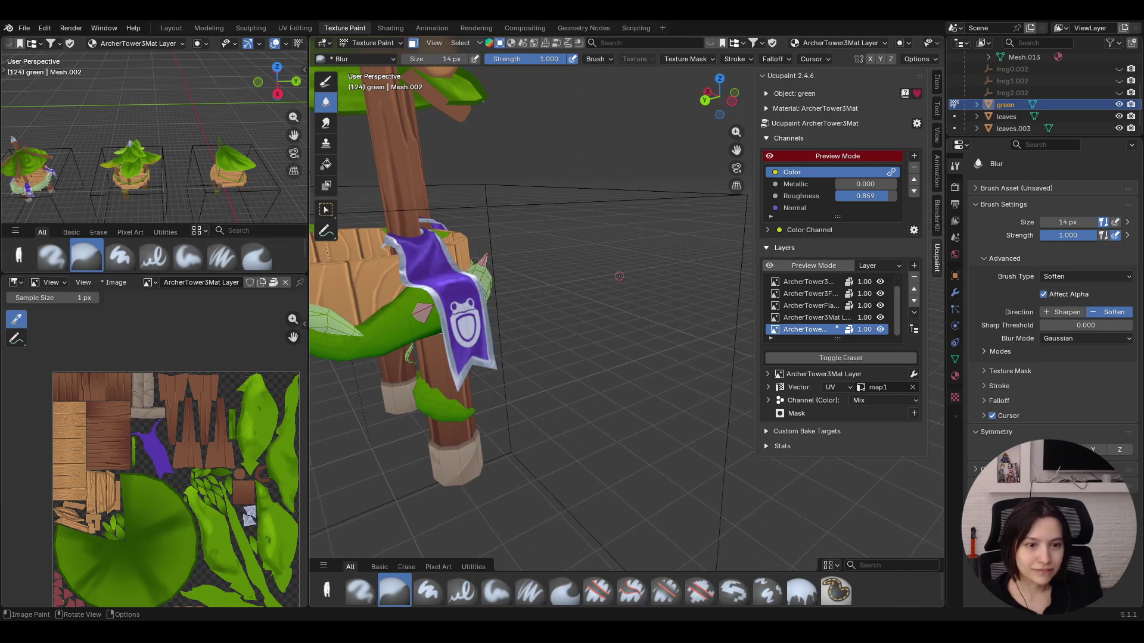
{"action": "left_click", "coordinate": [492, 592]}
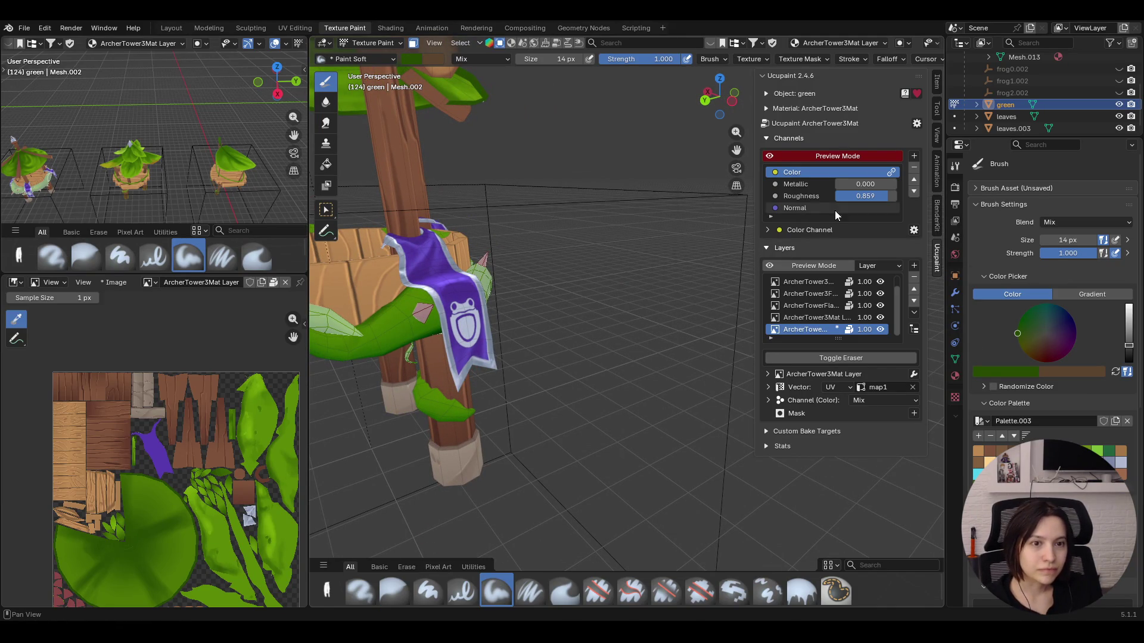
Pick the 1.TEXTURE brush, test a stroke on the leaf and enlarge it to 55 px
{"action": "left_click_drag", "start_coordinate": [736, 149], "coordinate": [724, 164]}
{"action": "left_click", "coordinate": [328, 589]}
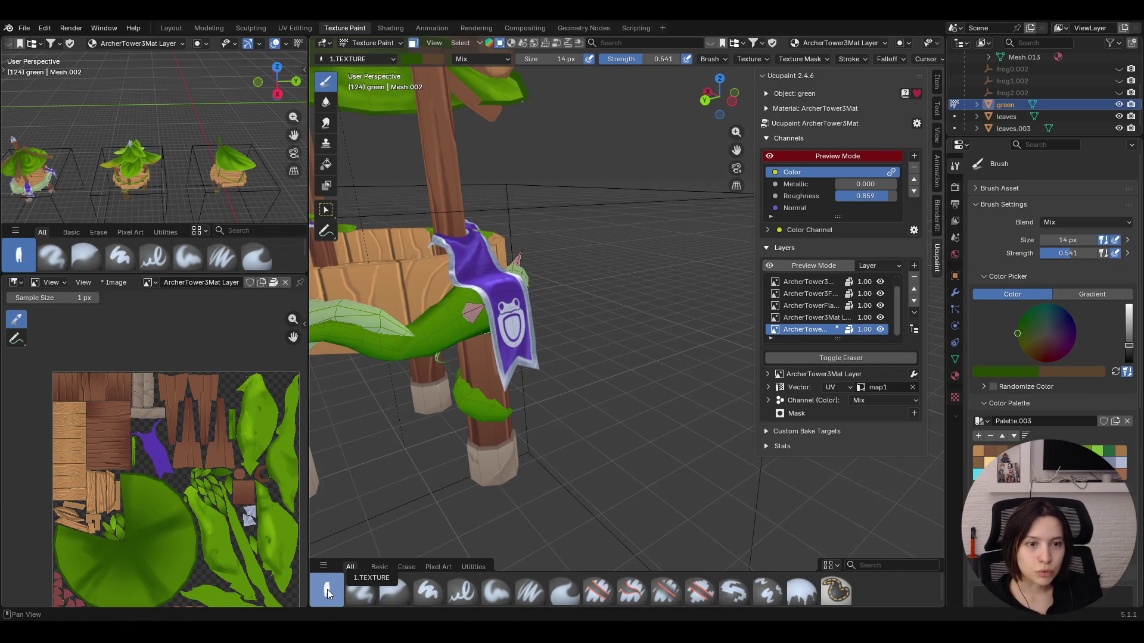
{"action": "left_click_drag", "start_coordinate": [442, 331], "coordinate": [449, 330]}
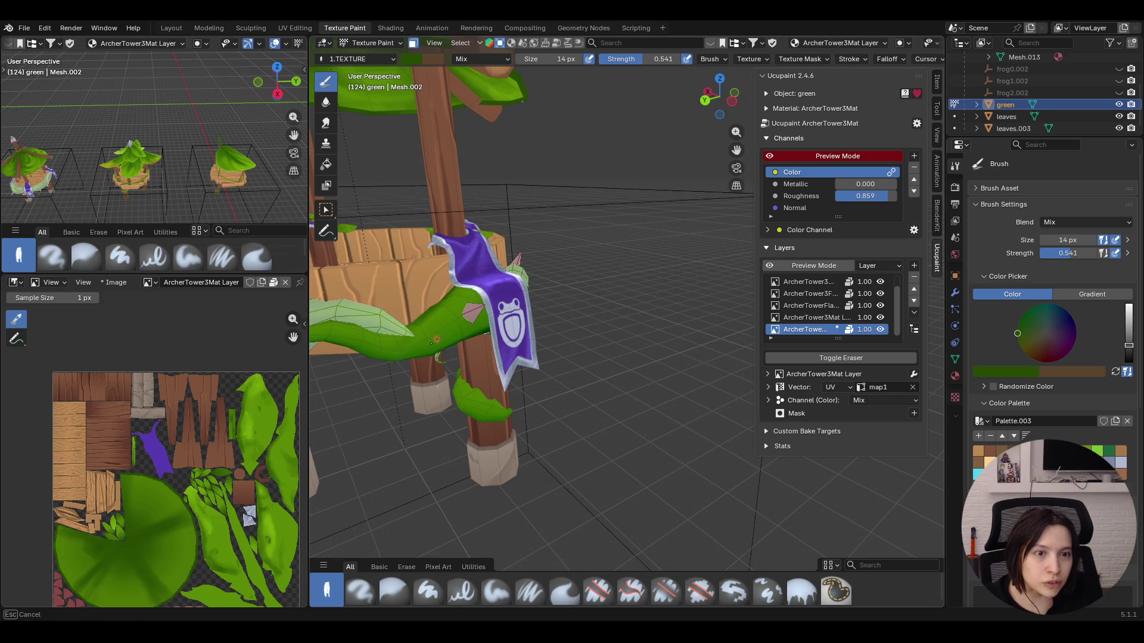
{"action": "left_click_drag", "start_coordinate": [1042, 242], "coordinate": [1081, 241]}
Paint textured strokes over the green vine leaf up toward the purple banner, then reselect Paint Soft
{"action": "mouse_move", "coordinate": [417, 345]}
{"action": "left_mouse_down"}
{"action": "mouse_move", "coordinate": [453, 310]}
{"action": "mouse_move", "coordinate": [367, 342]}
{"action": "left_mouse_up"}
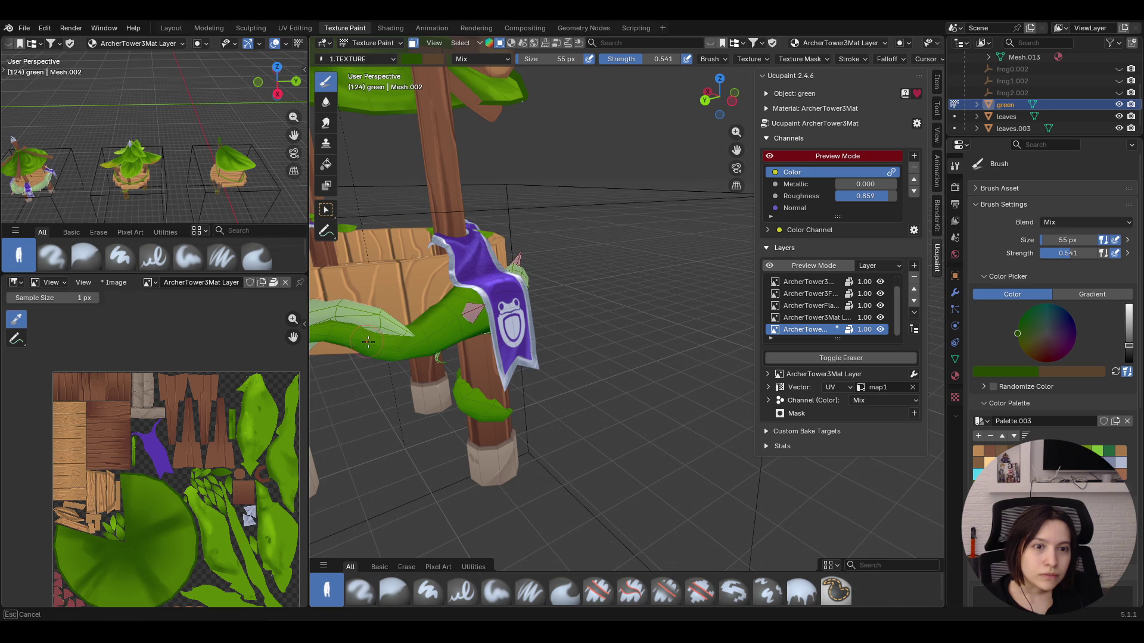
{"action": "left_click_drag", "start_coordinate": [455, 309], "coordinate": [454, 301]}
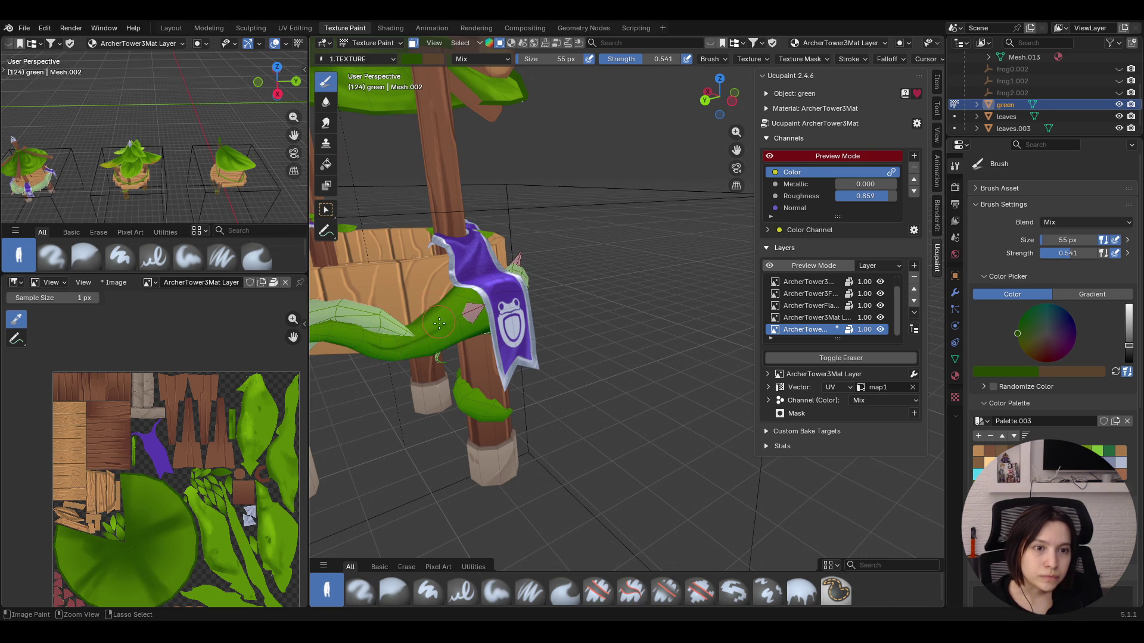
{"action": "left_click_drag", "start_coordinate": [422, 340], "coordinate": [462, 287]}
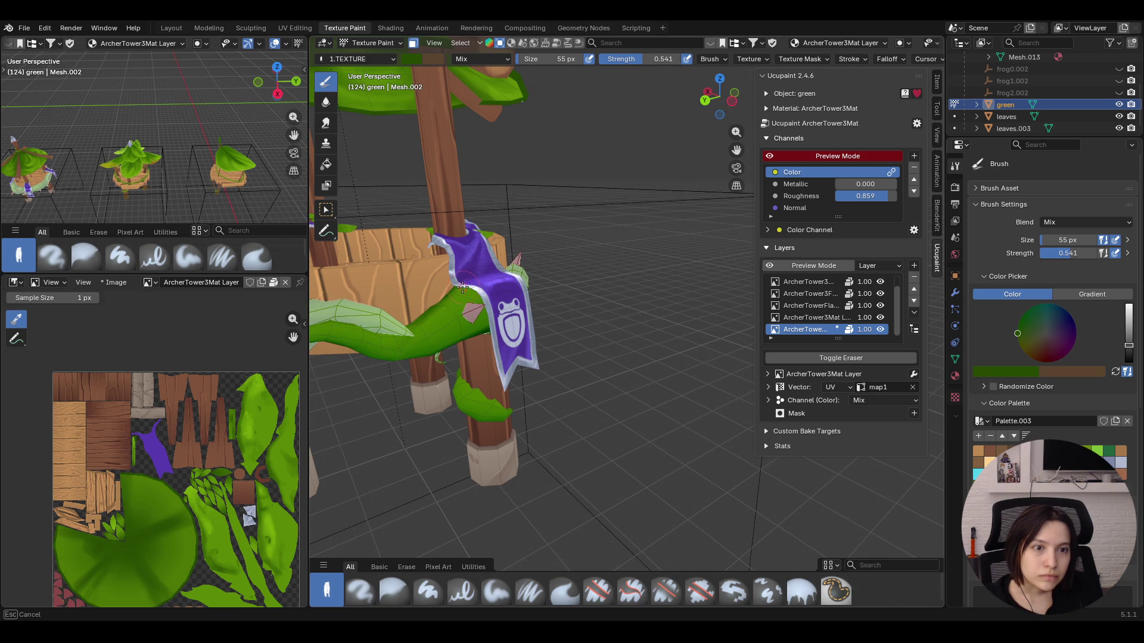
{"action": "left_click_drag", "start_coordinate": [427, 337], "coordinate": [406, 353]}
{"action": "left_click", "coordinate": [489, 599]}
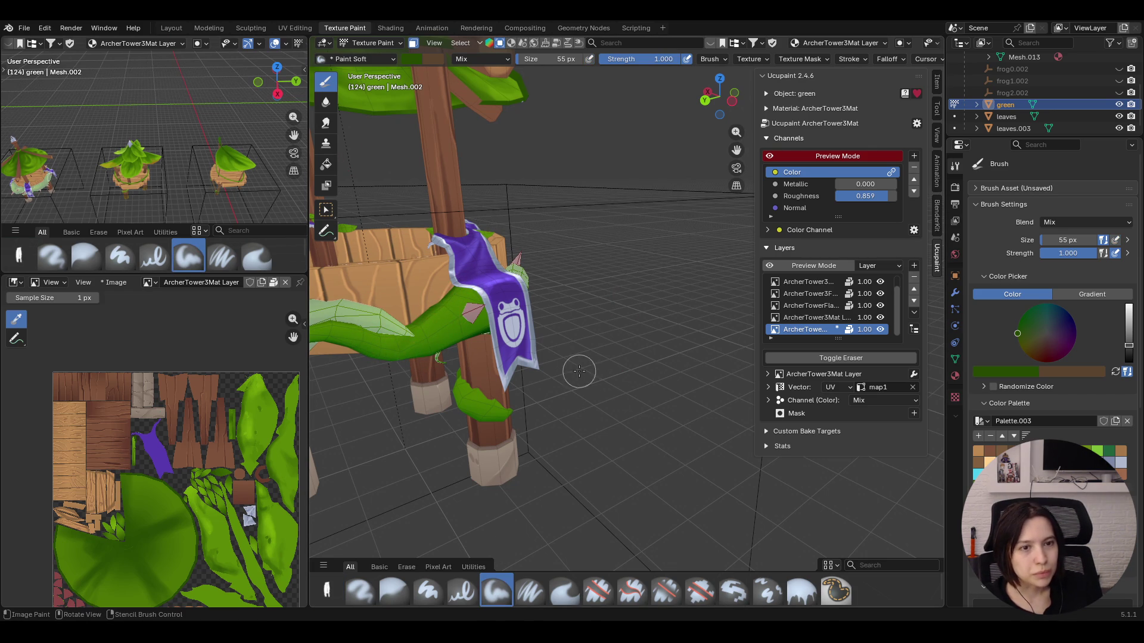
Paint green vine and leaf colour below the banner and down the left wooden pillar
{"action": "middle_click_drag", "start_coordinate": [581, 371], "coordinate": [514, 353]}
{"action": "left_click_drag", "start_coordinate": [516, 412], "coordinate": [551, 434]}
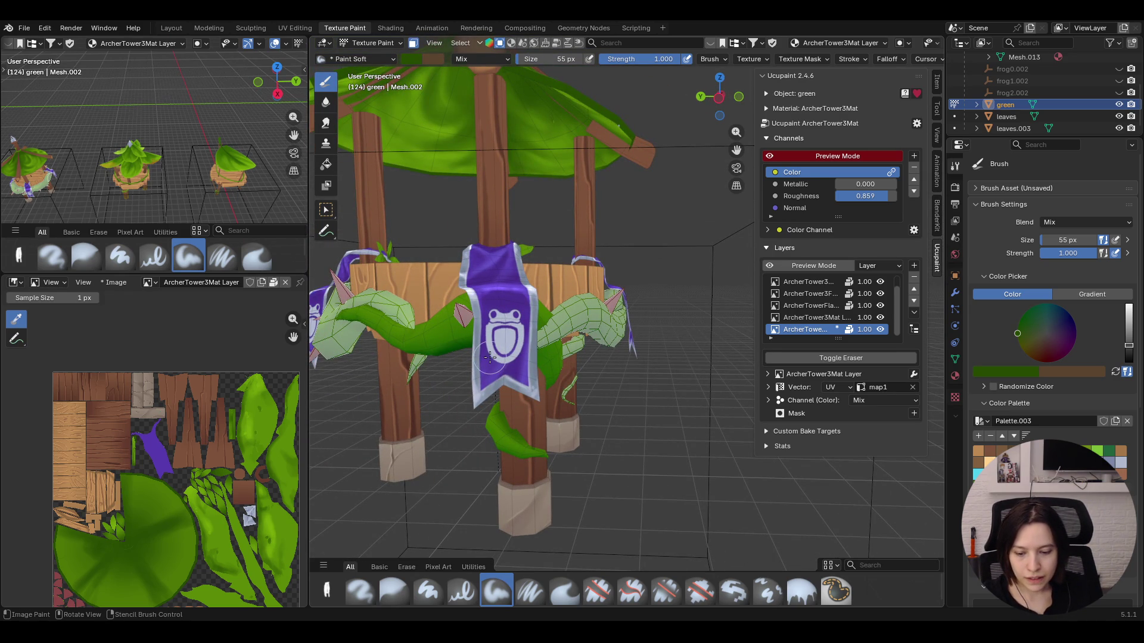
{"action": "middle_click_drag", "start_coordinate": [600, 383], "coordinate": [666, 389]}
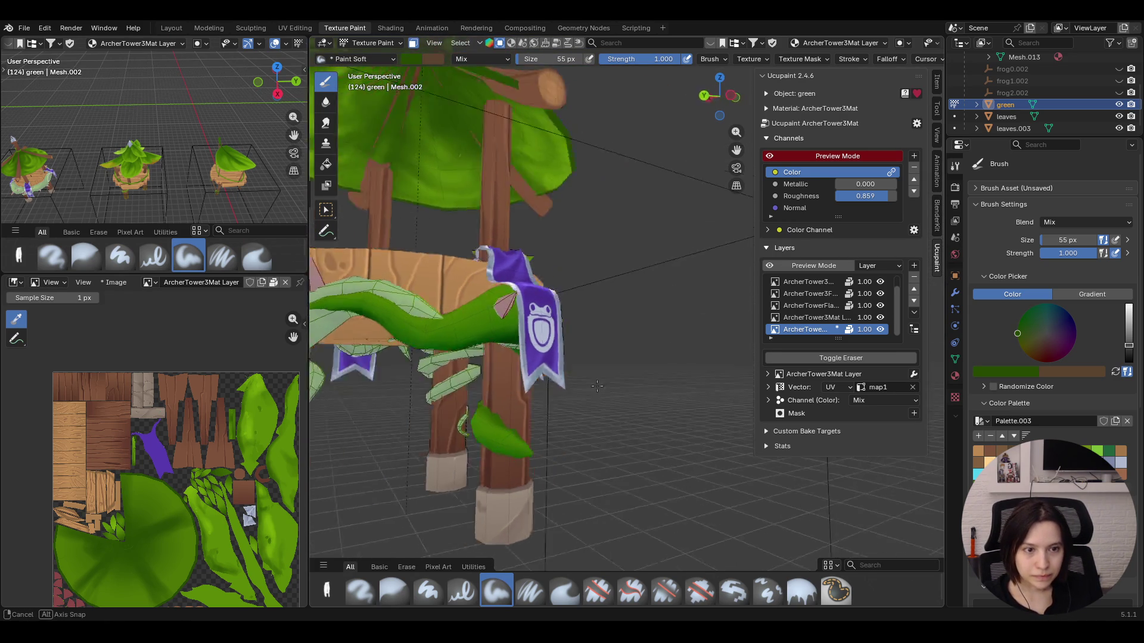
{"action": "left_click_drag", "start_coordinate": [457, 398], "coordinate": [503, 402]}
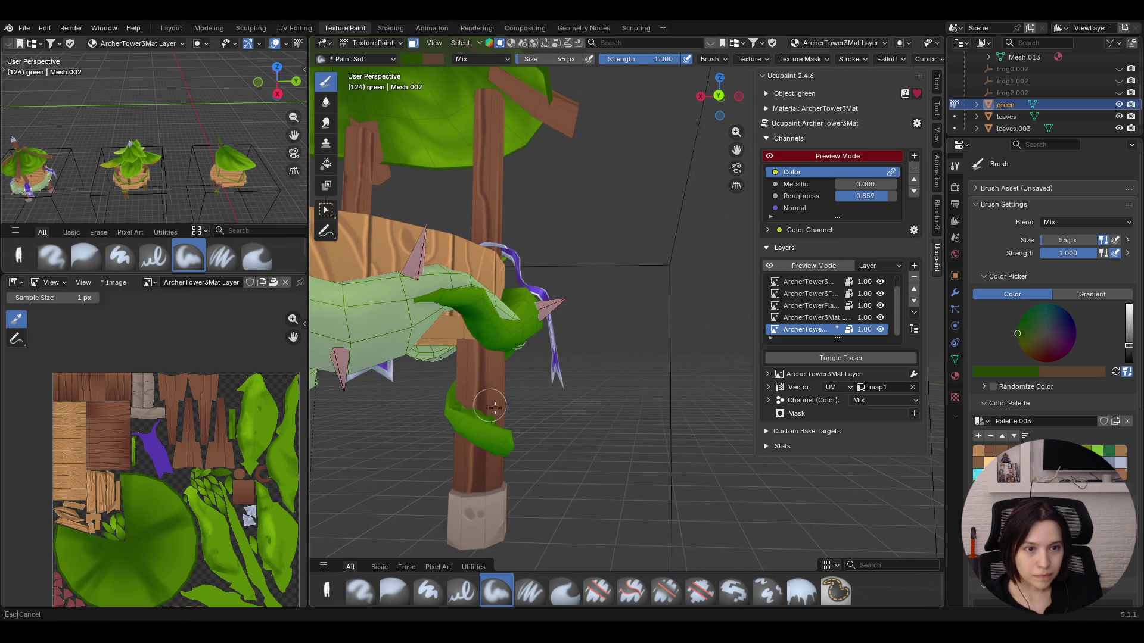
{"action": "middle_click_drag", "start_coordinate": [504, 403], "coordinate": [482, 396]}
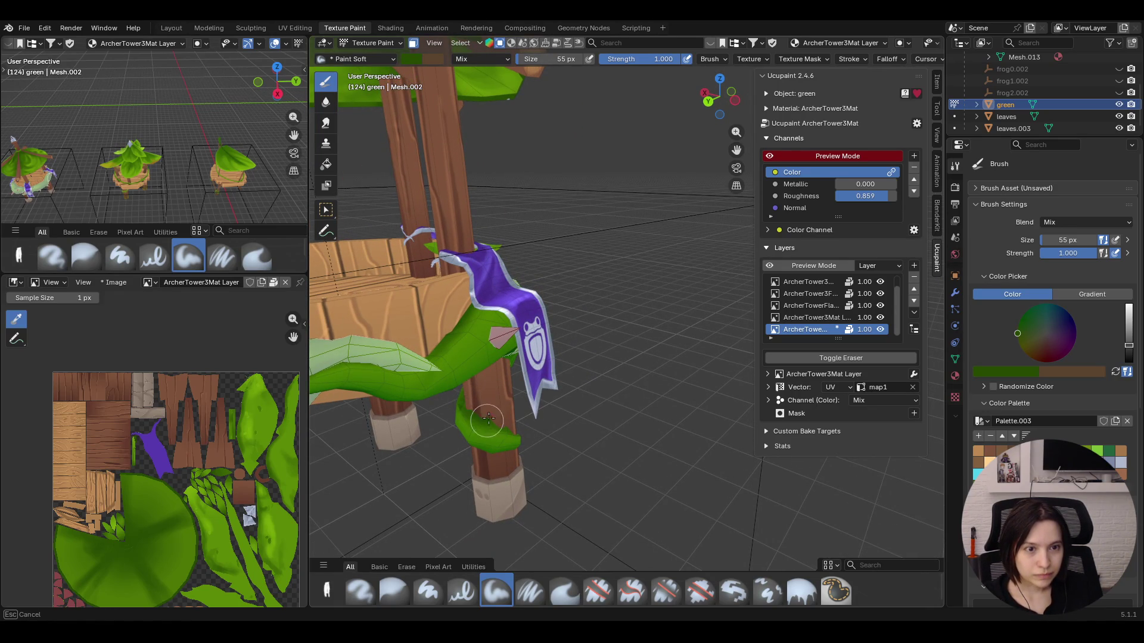
{"action": "mouse_move", "coordinate": [633, 414]}
{"action": "middle_mouse_down"}
{"action": "mouse_move", "coordinate": [501, 400]}
{"action": "mouse_move", "coordinate": [383, 301]}
{"action": "middle_mouse_up"}
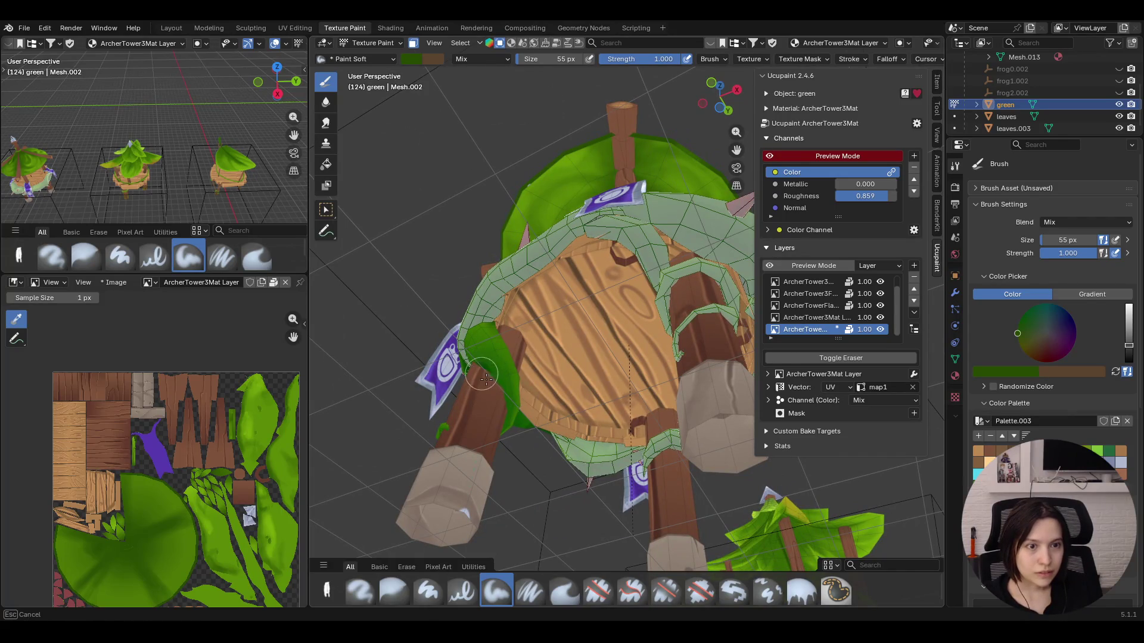
{"action": "mouse_move", "coordinate": [420, 438]}
{"action": "middle_mouse_down"}
{"action": "mouse_move", "coordinate": [529, 403]}
{"action": "mouse_move", "coordinate": [614, 436]}
{"action": "middle_mouse_up"}
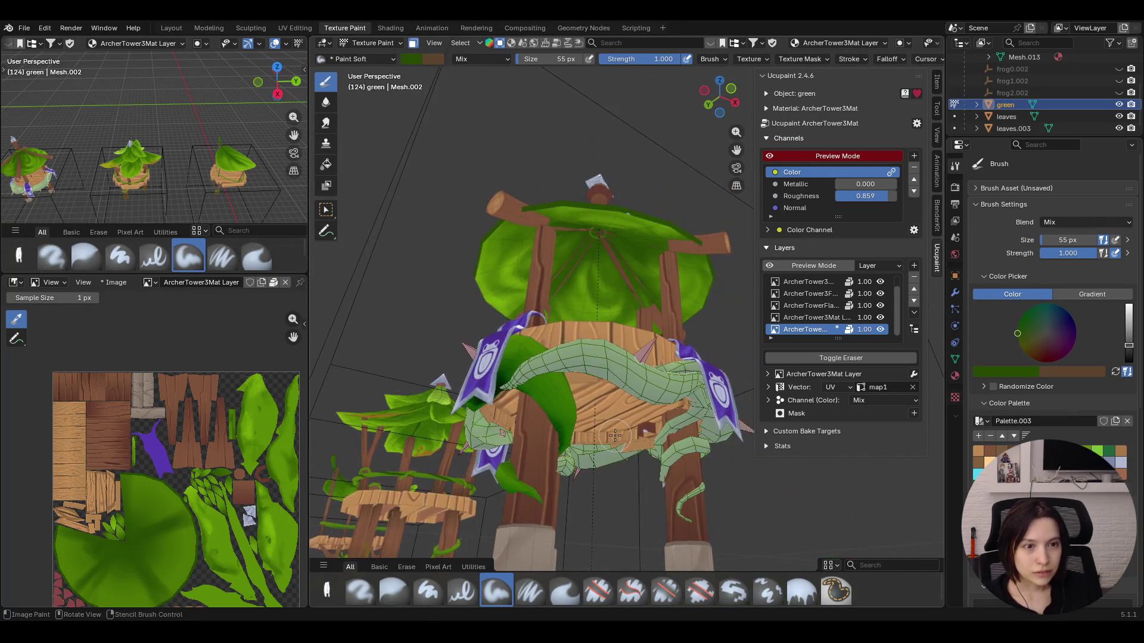
{"action": "left_click_drag", "start_coordinate": [528, 388], "coordinate": [539, 503]}
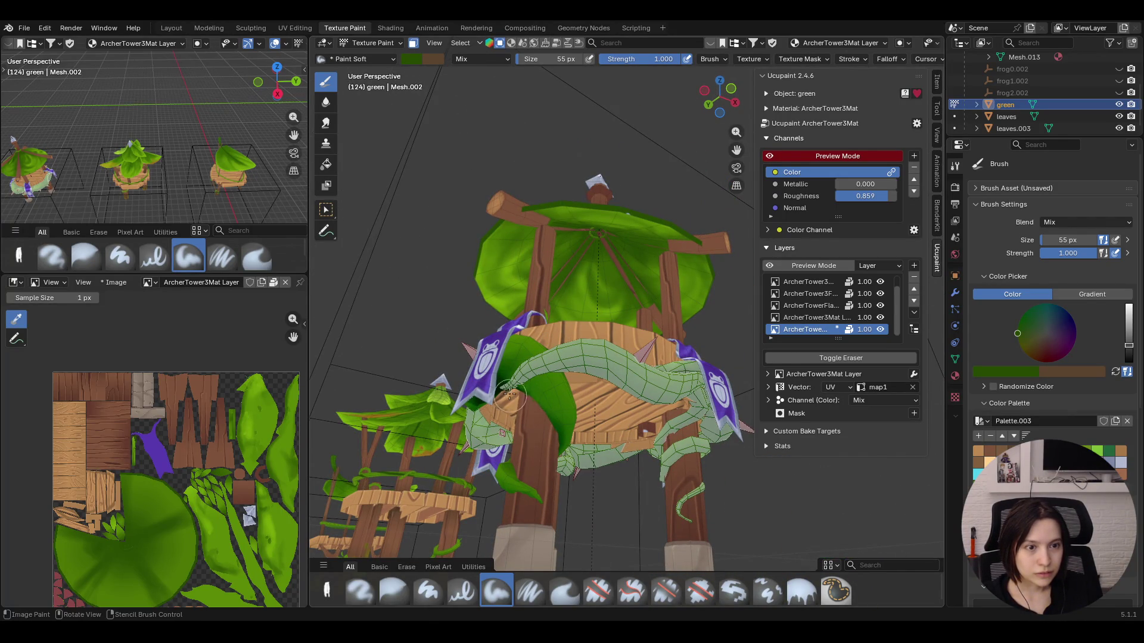
Blur the edges of the green paint with a 55 px brush, then start selecting vine faces
{"action": "mouse_move", "coordinate": [545, 519]}
{"action": "middle_mouse_down"}
{"action": "mouse_move", "coordinate": [809, 432]}
{"action": "mouse_move", "coordinate": [338, 448]}
{"action": "middle_mouse_up"}
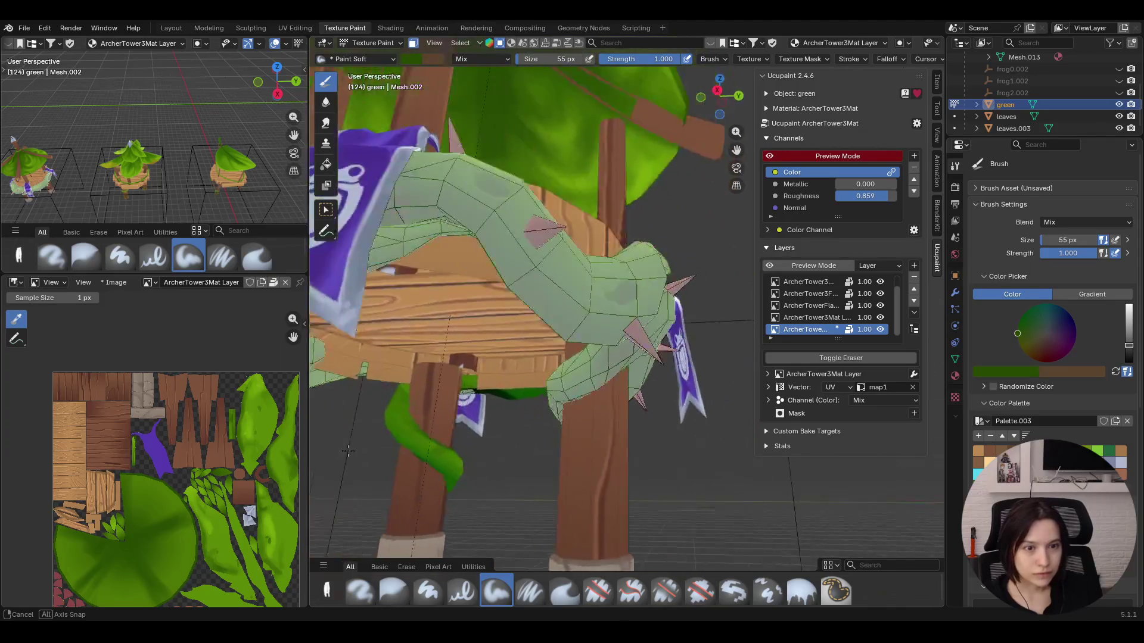
{"action": "left_click", "coordinate": [394, 590]}
{"action": "left_click_drag", "start_coordinate": [408, 469], "coordinate": [438, 464]}
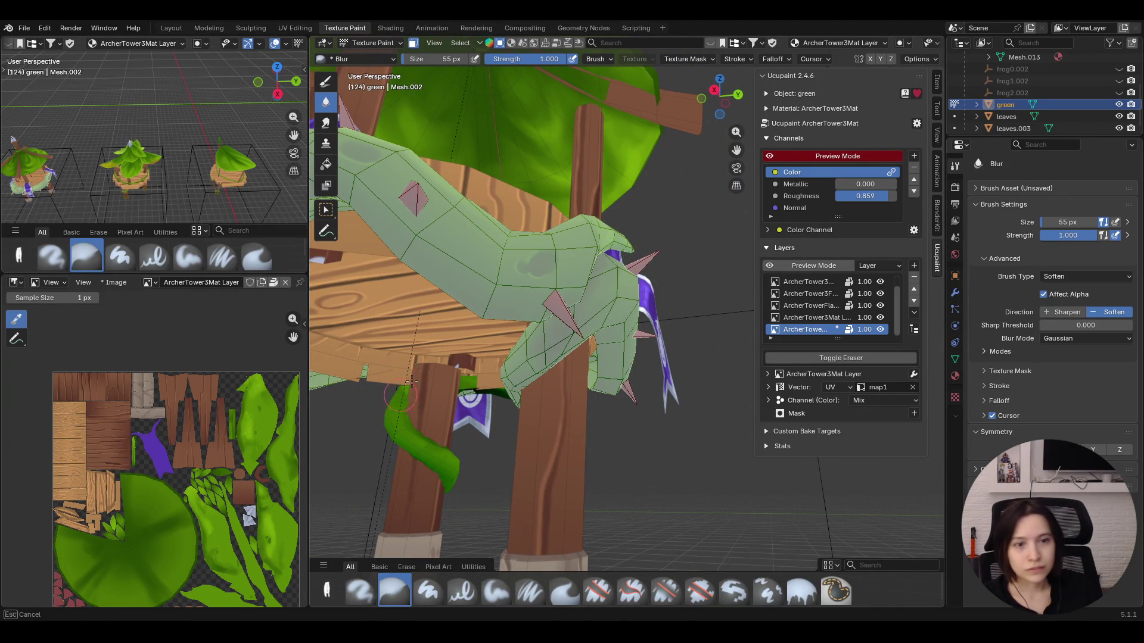
{"action": "mouse_move", "coordinate": [360, 457]}
{"action": "middle_mouse_down"}
{"action": "mouse_move", "coordinate": [525, 357]}
{"action": "mouse_move", "coordinate": [521, 397]}
{"action": "mouse_move", "coordinate": [381, 165]}
{"action": "middle_mouse_up"}
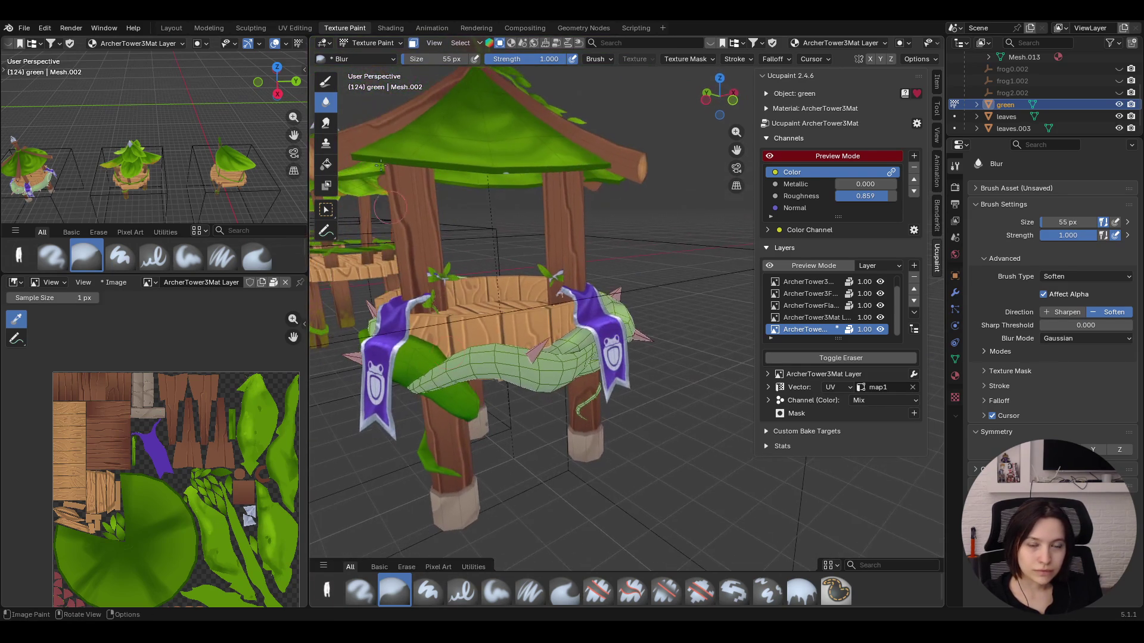
{"action": "left_click", "coordinate": [326, 209]}
{"action": "left_click", "coordinate": [517, 353]}
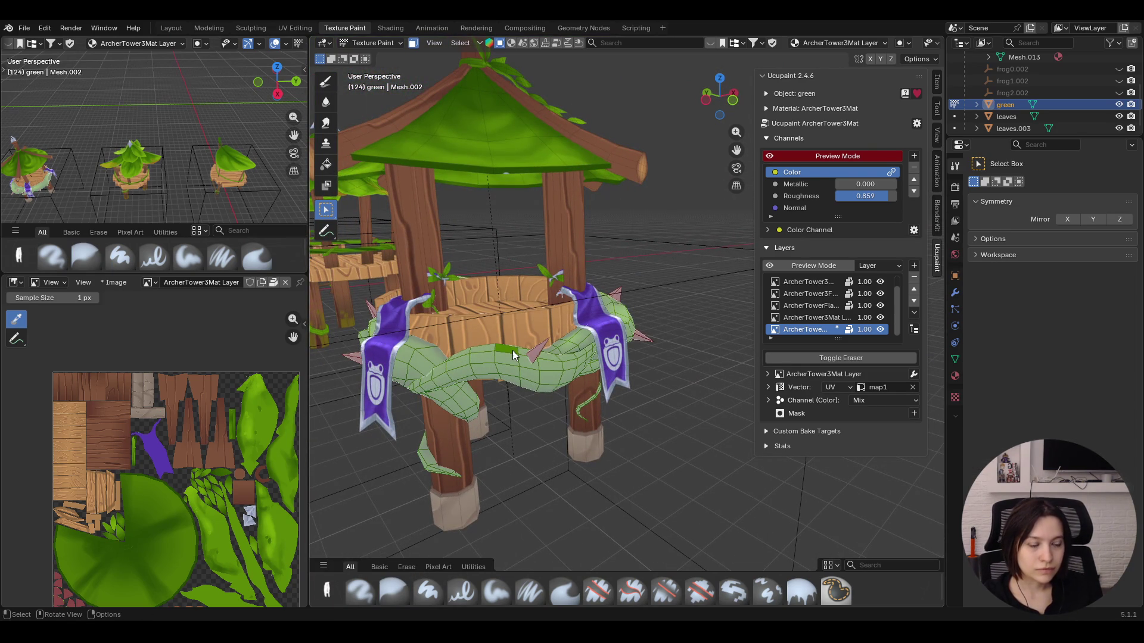
Select the linked vine, return to Paint Soft and paint green along the vine arm
{"action": "key", "text": "l"}
{"action": "middle_click_drag", "start_coordinate": [512, 351], "coordinate": [376, 164]}
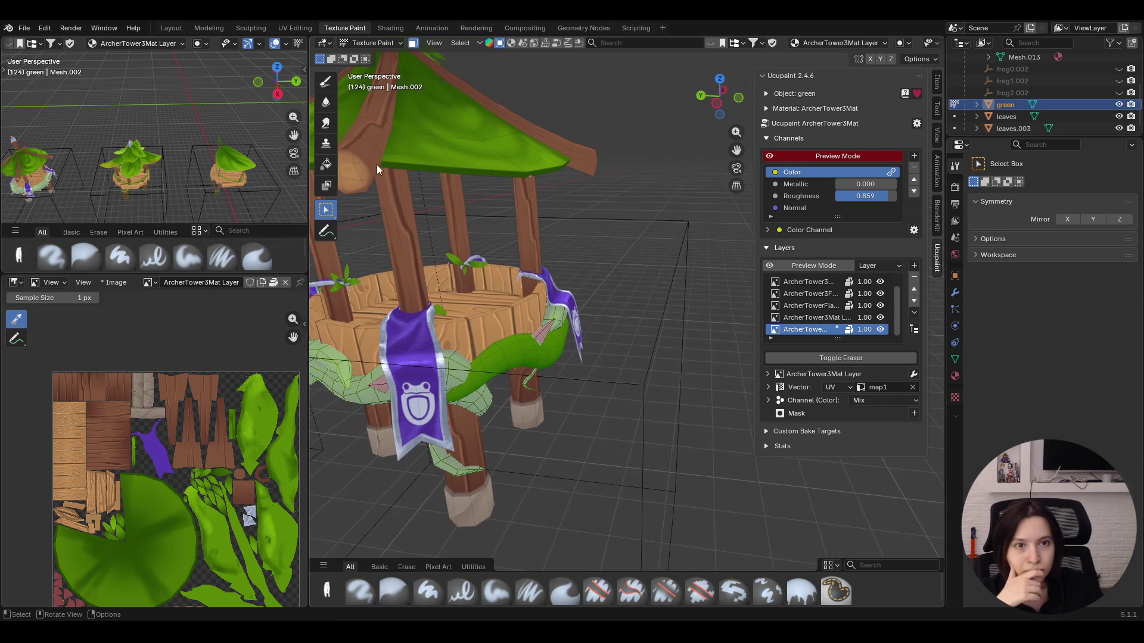
{"action": "left_click", "coordinate": [326, 81]}
{"action": "middle_click_drag", "start_coordinate": [584, 301], "coordinate": [562, 338]}
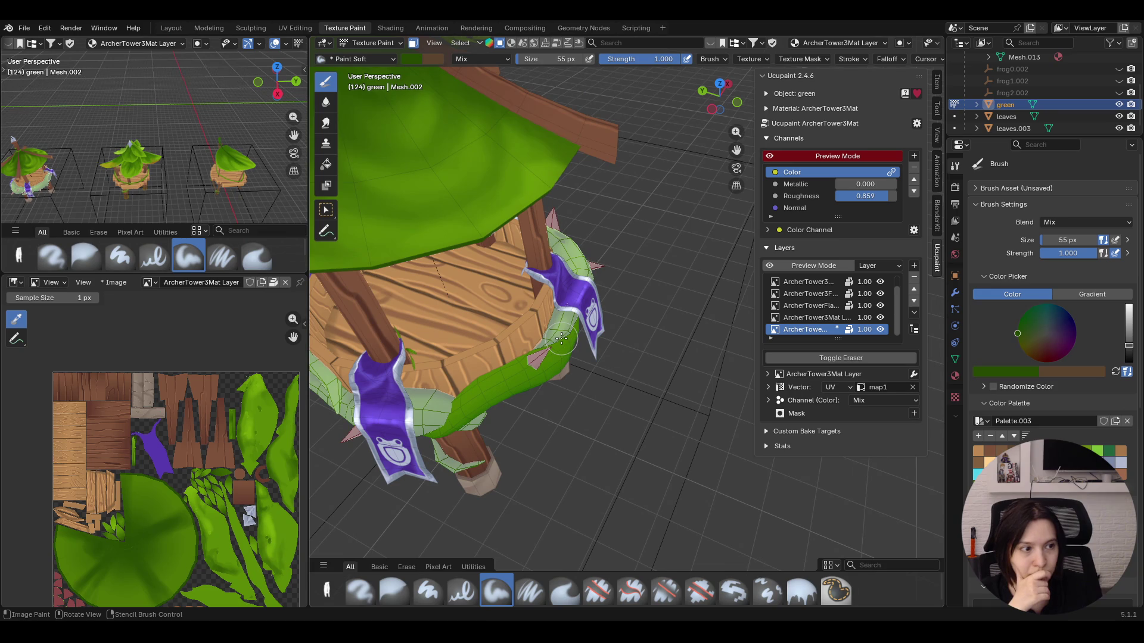
{"action": "mouse_move", "coordinate": [414, 391]}
{"action": "left_mouse_down"}
{"action": "mouse_move", "coordinate": [564, 319]}
{"action": "mouse_move", "coordinate": [469, 384]}
{"action": "left_mouse_up"}
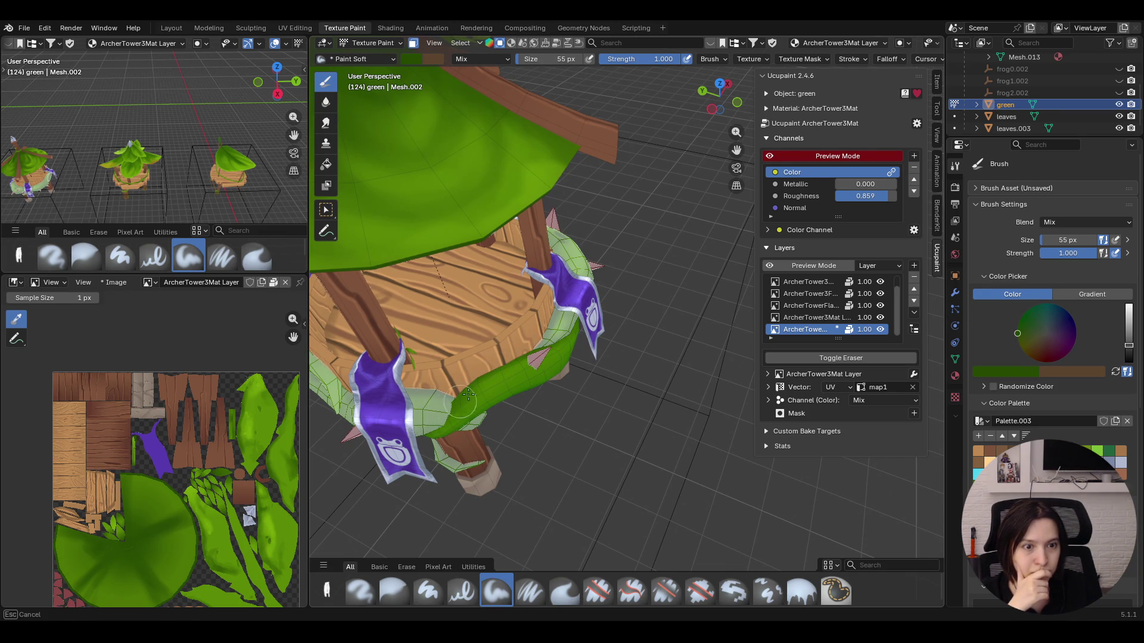
{"action": "middle_click_drag", "start_coordinate": [546, 305], "coordinate": [552, 196]}
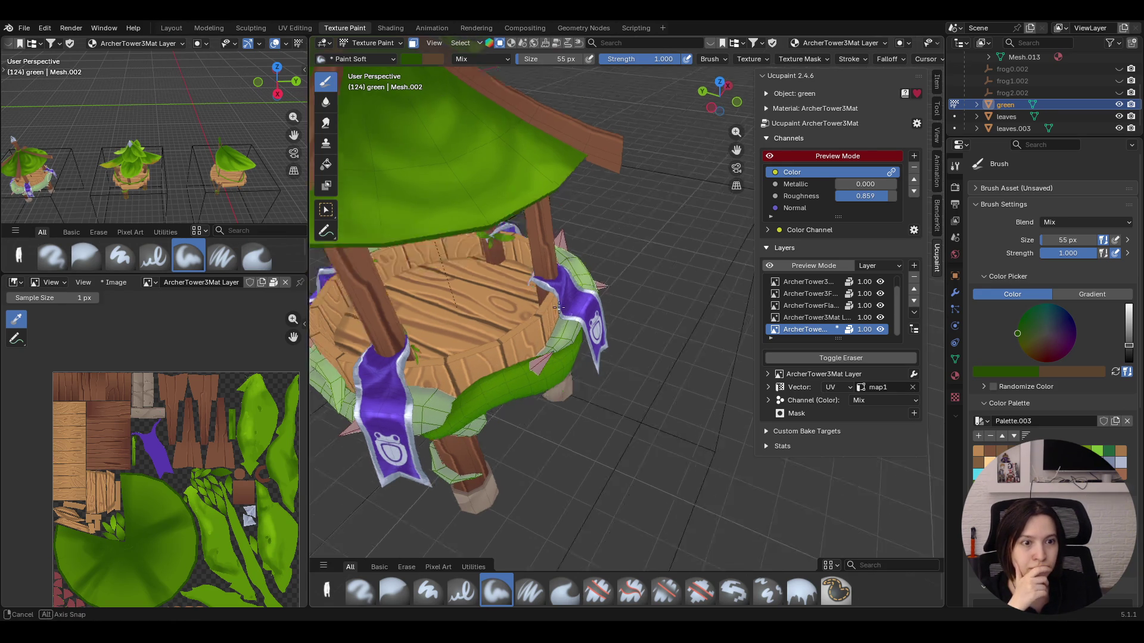
{"action": "left_click_drag", "start_coordinate": [491, 517], "coordinate": [532, 479]}
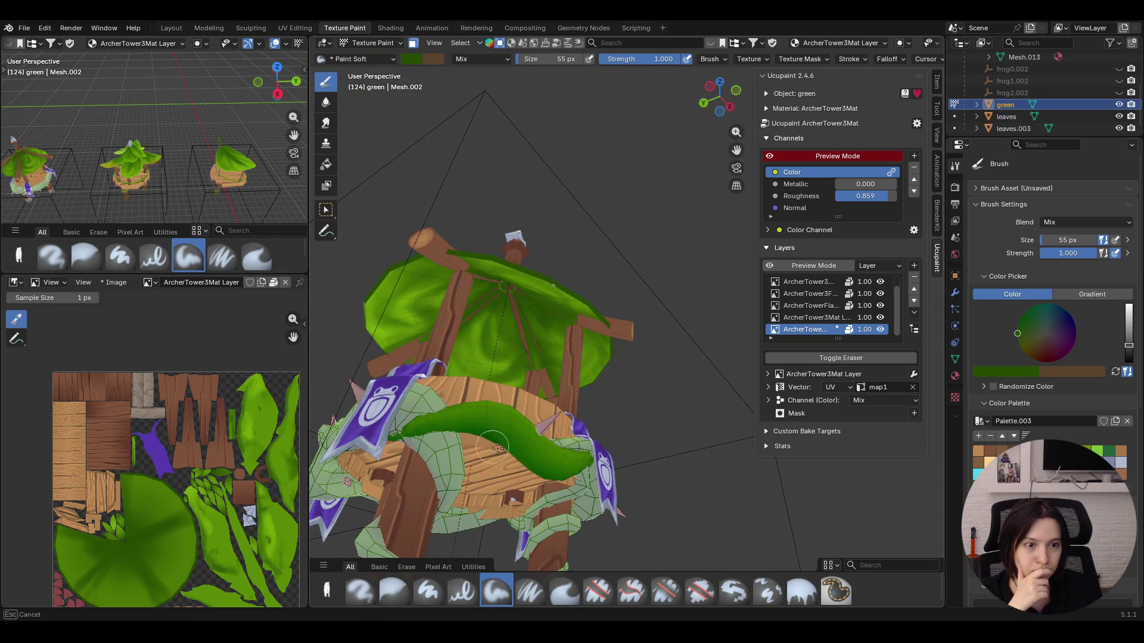
{"action": "left_click_drag", "start_coordinate": [424, 447], "coordinate": [381, 466]}
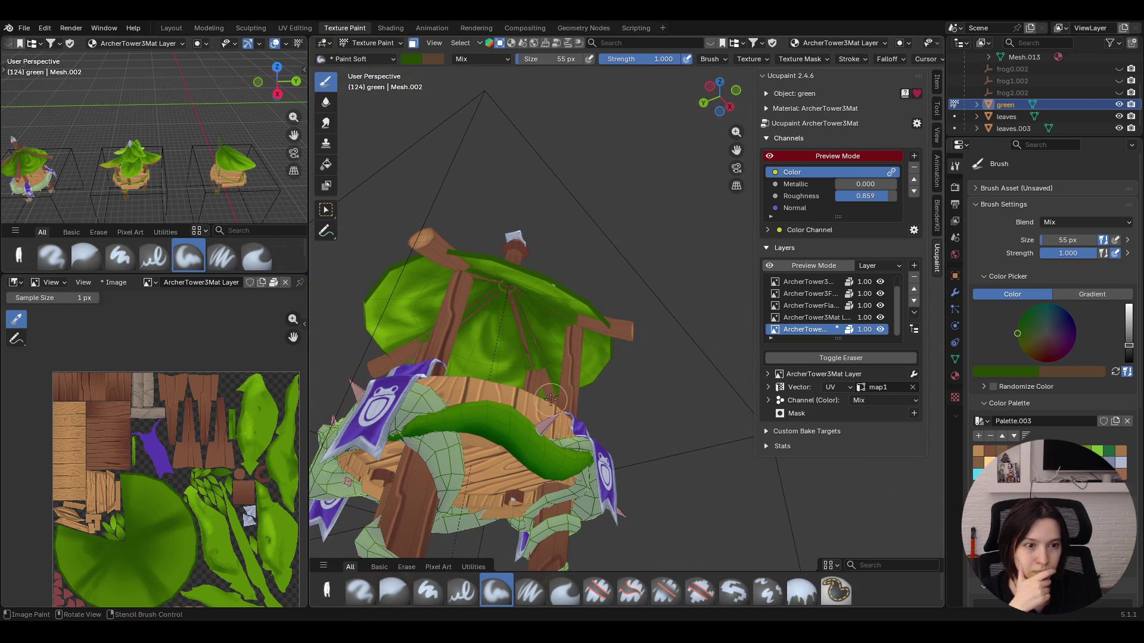
Inspect the tower from several angles and trim the brush size from 55 px to 45 px
{"action": "middle_click_drag", "start_coordinate": [448, 426], "coordinate": [594, 451]}
{"action": "left_click_drag", "start_coordinate": [594, 452], "coordinate": [570, 465]}
{"action": "middle_click_drag", "start_coordinate": [631, 365], "coordinate": [564, 204]}
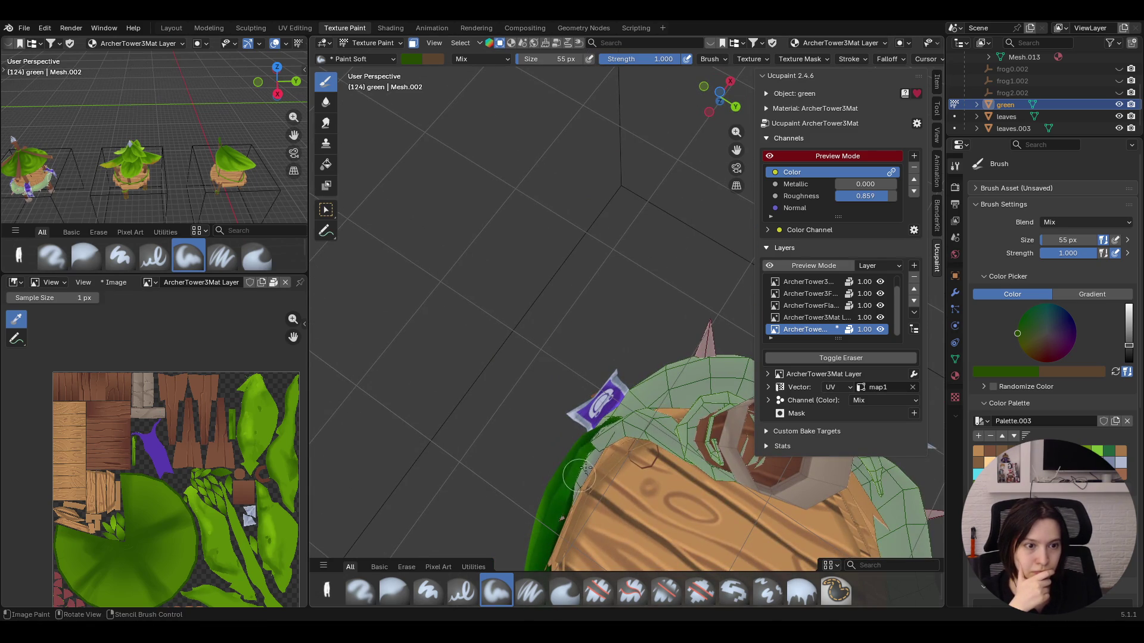
{"action": "mouse_move", "coordinate": [457, 339]}
{"action": "middle_mouse_down"}
{"action": "mouse_move", "coordinate": [506, 360]}
{"action": "mouse_move", "coordinate": [510, 382]}
{"action": "middle_mouse_up"}
{"action": "mouse_move", "coordinate": [589, 535]}
{"action": "middle_mouse_down"}
{"action": "mouse_move", "coordinate": [689, 504]}
{"action": "mouse_move", "coordinate": [692, 482]}
{"action": "middle_mouse_up"}
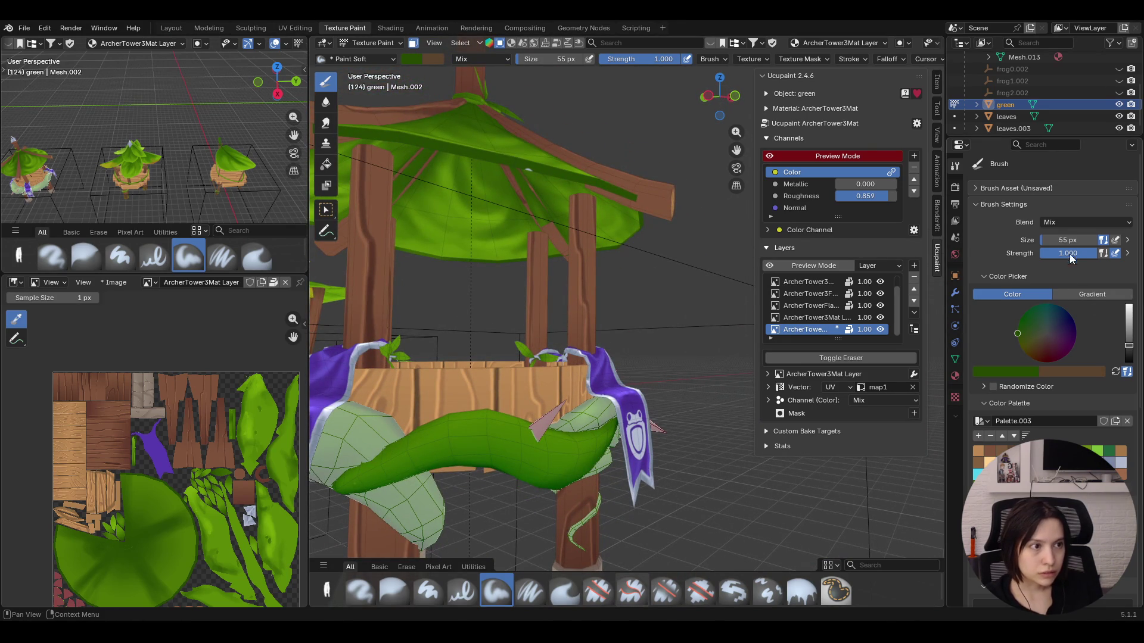
{"action": "left_click", "coordinate": [1041, 240]}
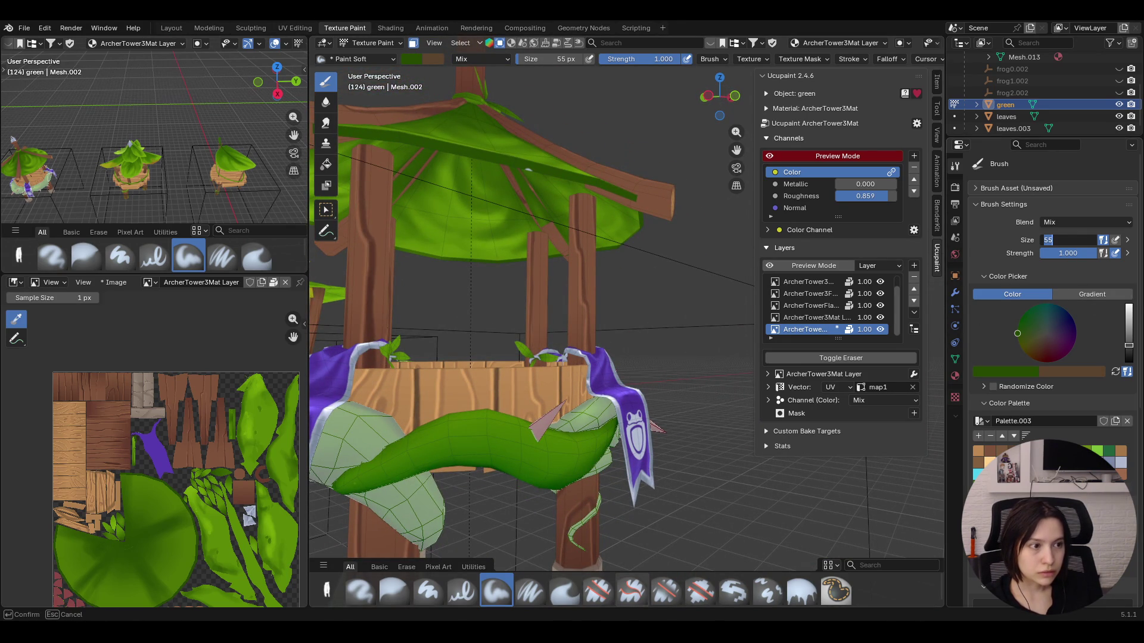
{"action": "key", "text": "Return"}
{"action": "middle_click_drag", "start_coordinate": [617, 385], "coordinate": [555, 393]}
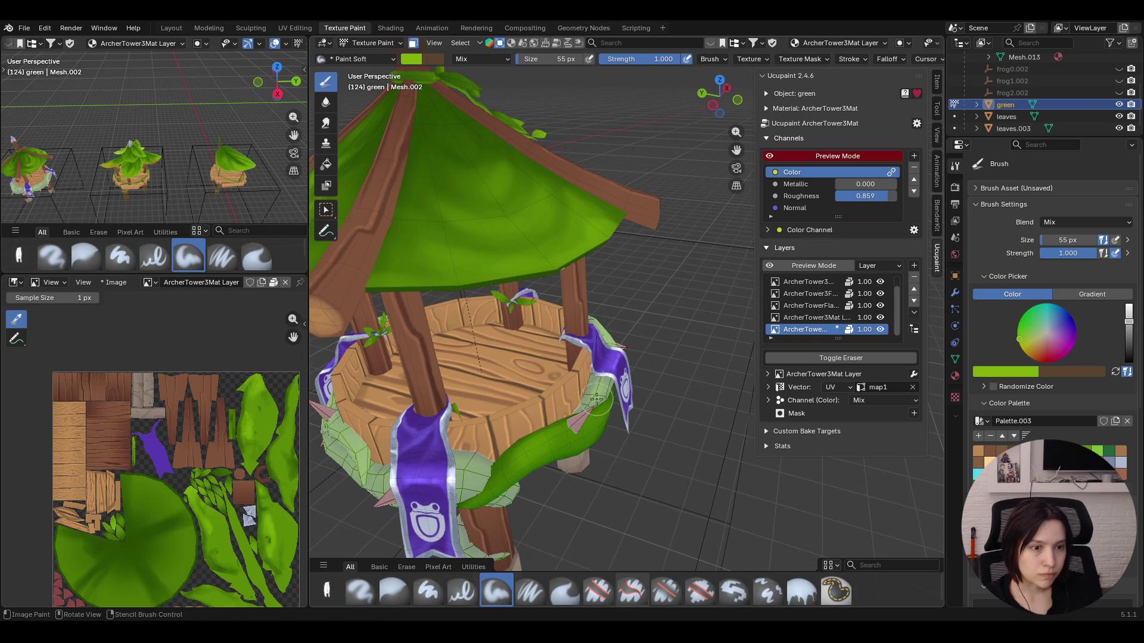
{"action": "left_click", "coordinate": [1042, 243]}
{"action": "type", "text": "45"}
{"action": "key", "text": "Return"}
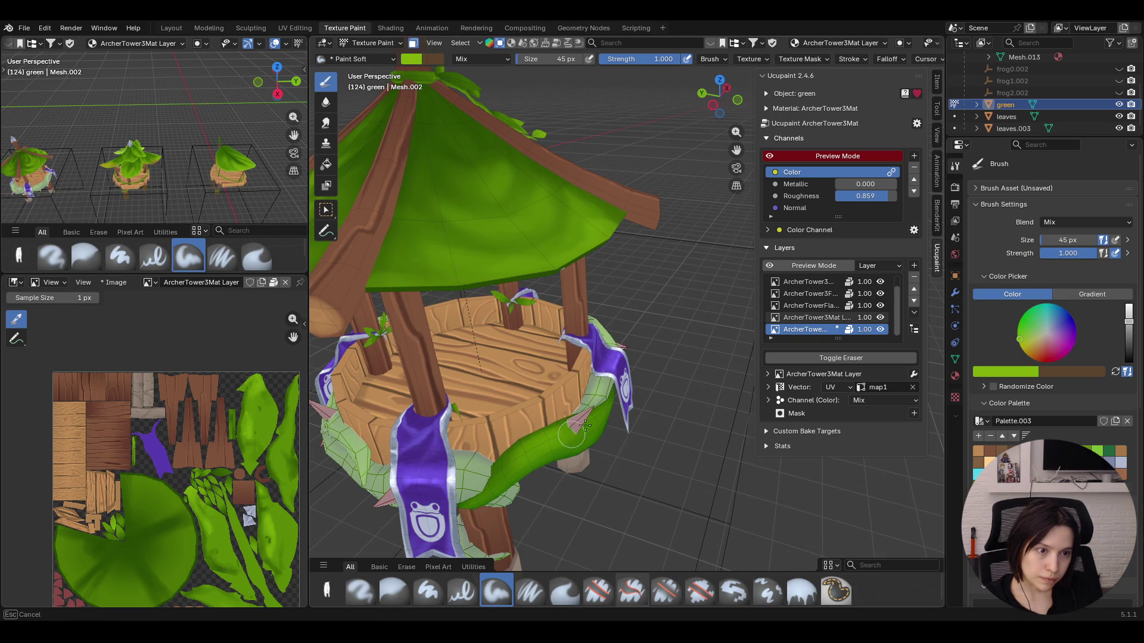
Paint green along the leaf with the 45 px brush and pull back to show the whole tower
{"action": "mouse_move", "coordinate": [589, 425]}
{"action": "left_mouse_down"}
{"action": "mouse_move", "coordinate": [514, 463]}
{"action": "mouse_move", "coordinate": [537, 445]}
{"action": "left_mouse_up"}
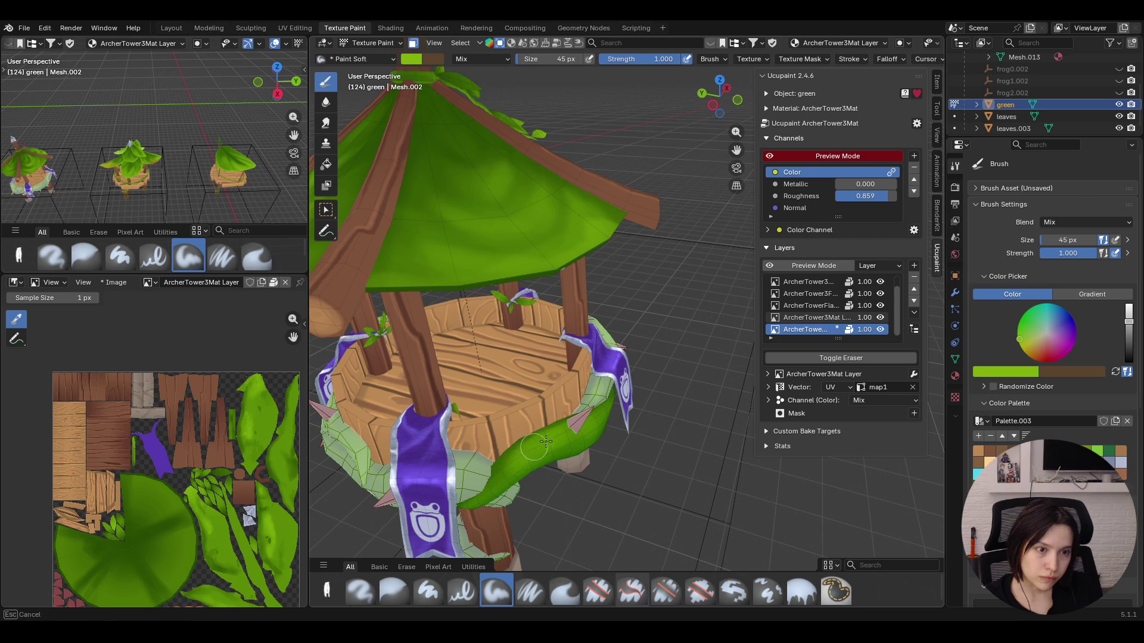
{"action": "middle_click_drag", "start_coordinate": [552, 436], "coordinate": [437, 213]}
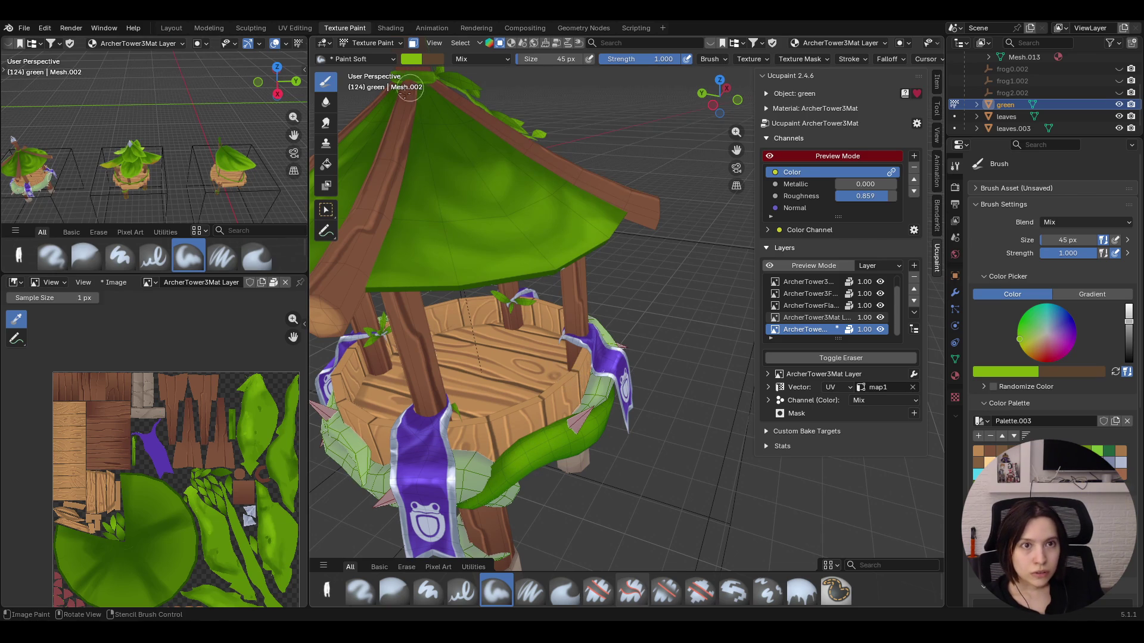
{"action": "middle_click_drag", "start_coordinate": [436, 213], "coordinate": [536, 268]}
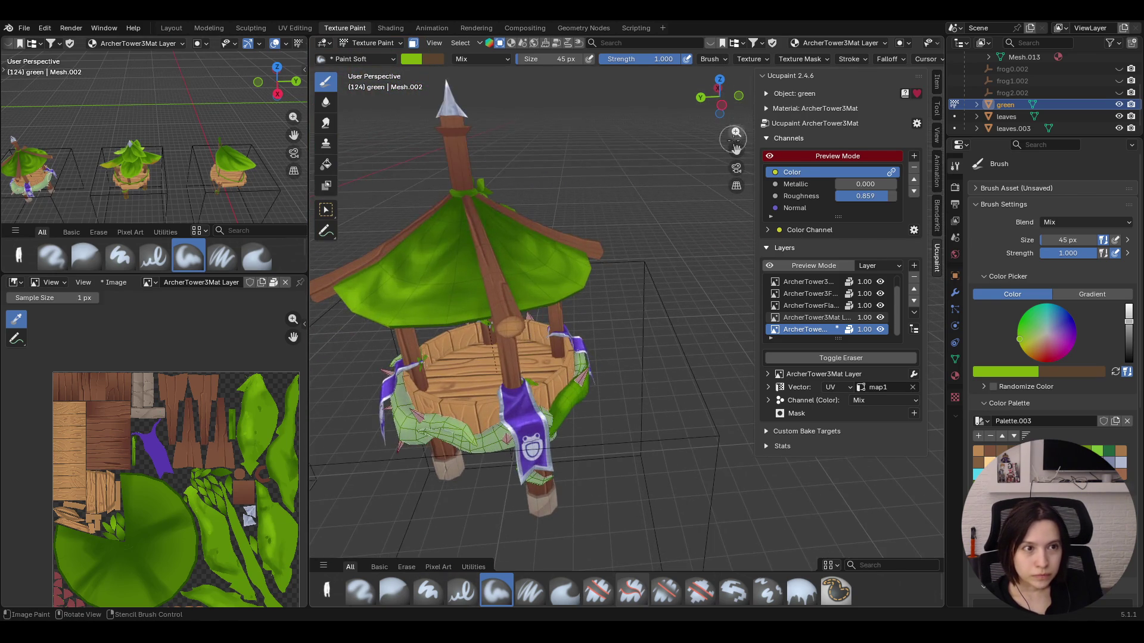
Switch to the selection tool, pick vine faces and orbit around the finished tower and neighbouring towers
{"action": "left_click_drag", "start_coordinate": [736, 149], "coordinate": [894, 153]}
{"action": "left_click", "coordinate": [325, 209]}
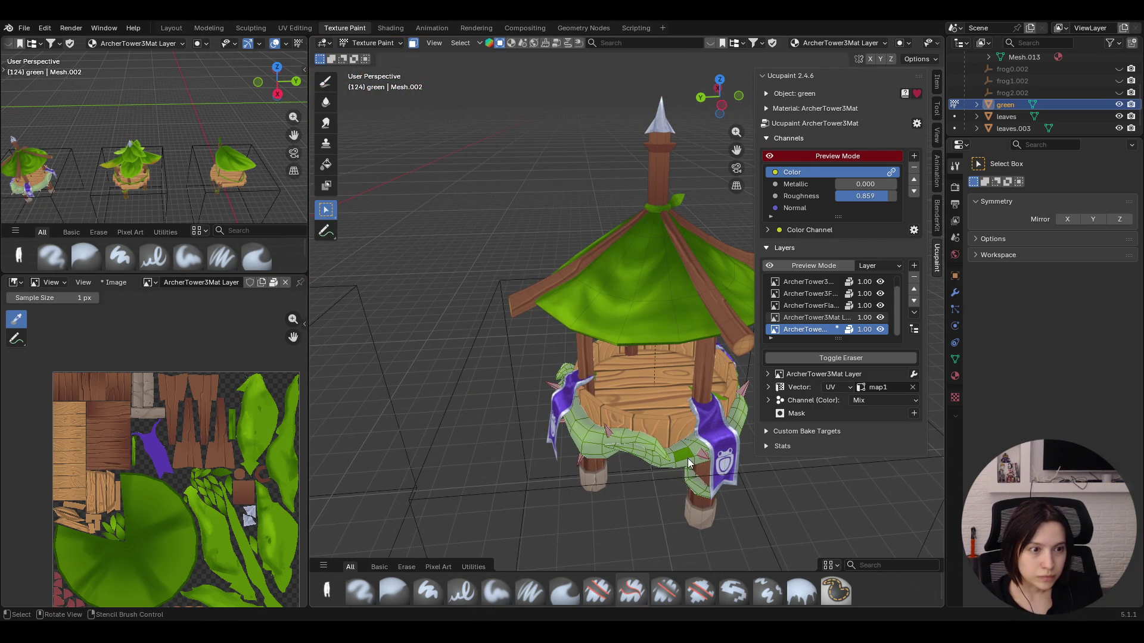
{"action": "left_click", "coordinate": [686, 449]}
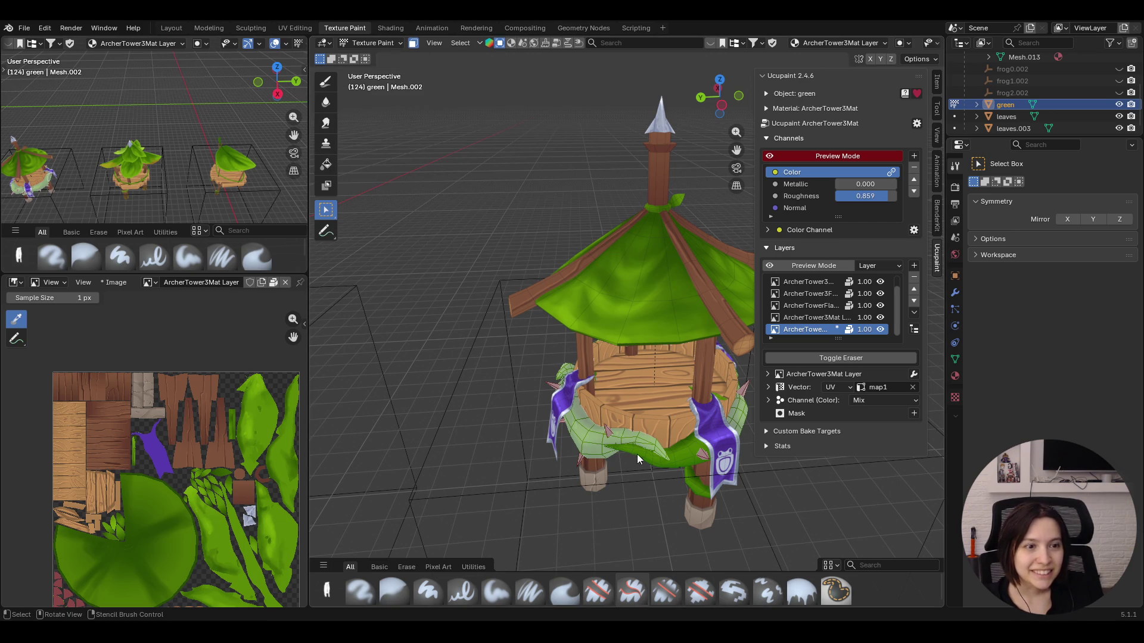
{"action": "middle_click_drag", "start_coordinate": [582, 441], "coordinate": [639, 411]}
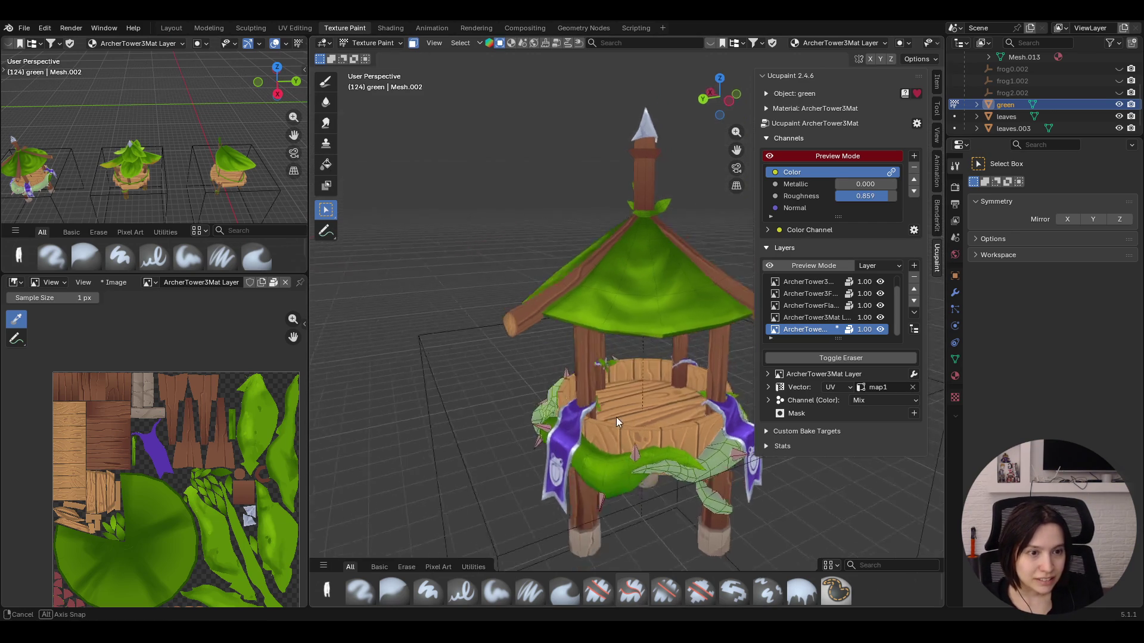
{"action": "middle_click_drag", "start_coordinate": [639, 410], "coordinate": [501, 420]}
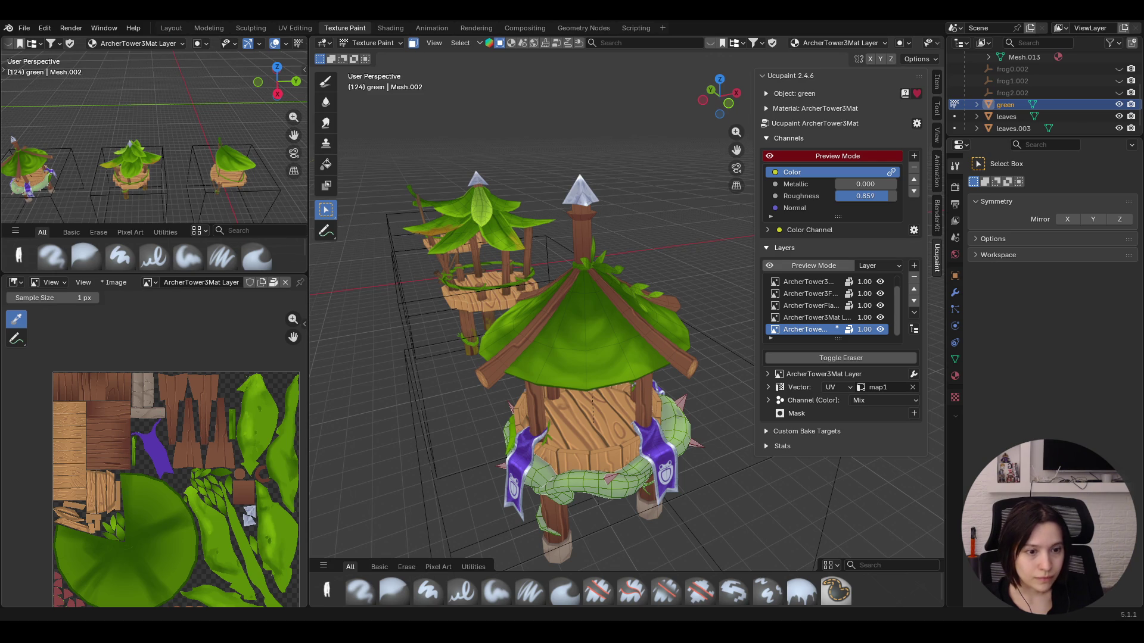
{"action": "middle_click_drag", "start_coordinate": [595, 440], "coordinate": [590, 432]}
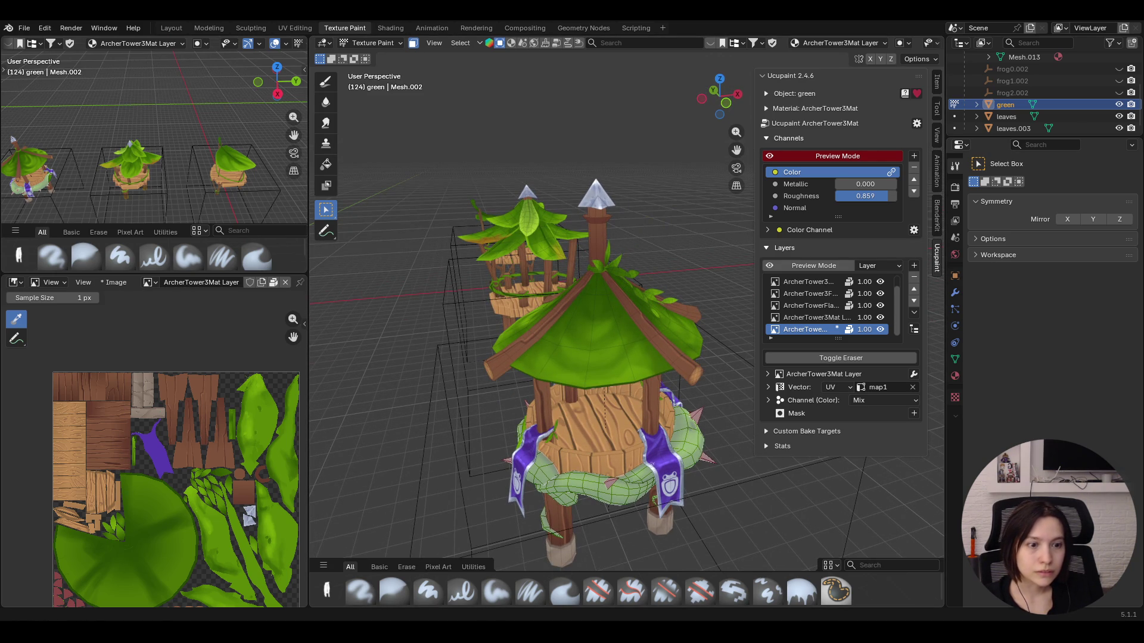
{"action": "middle_click_drag", "start_coordinate": [648, 418], "coordinate": [706, 203]}
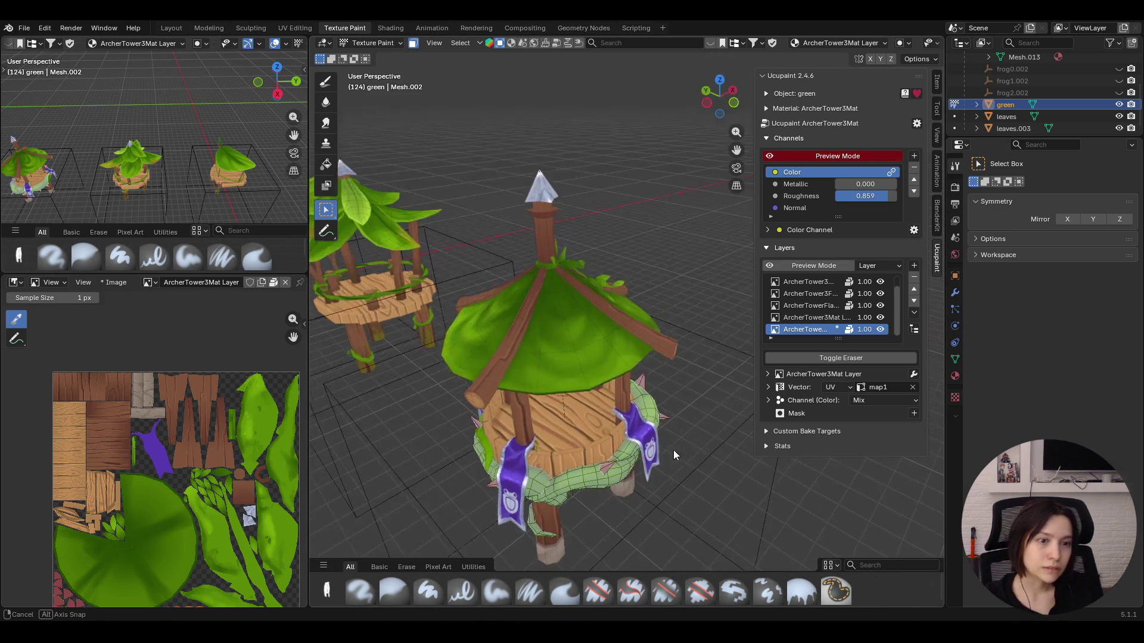
Frame the archer tower, isolate the front vine strand as the mask and pick the Paint Soft brush
{"action": "left_click_drag", "start_coordinate": [737, 150], "coordinate": [817, 36]}
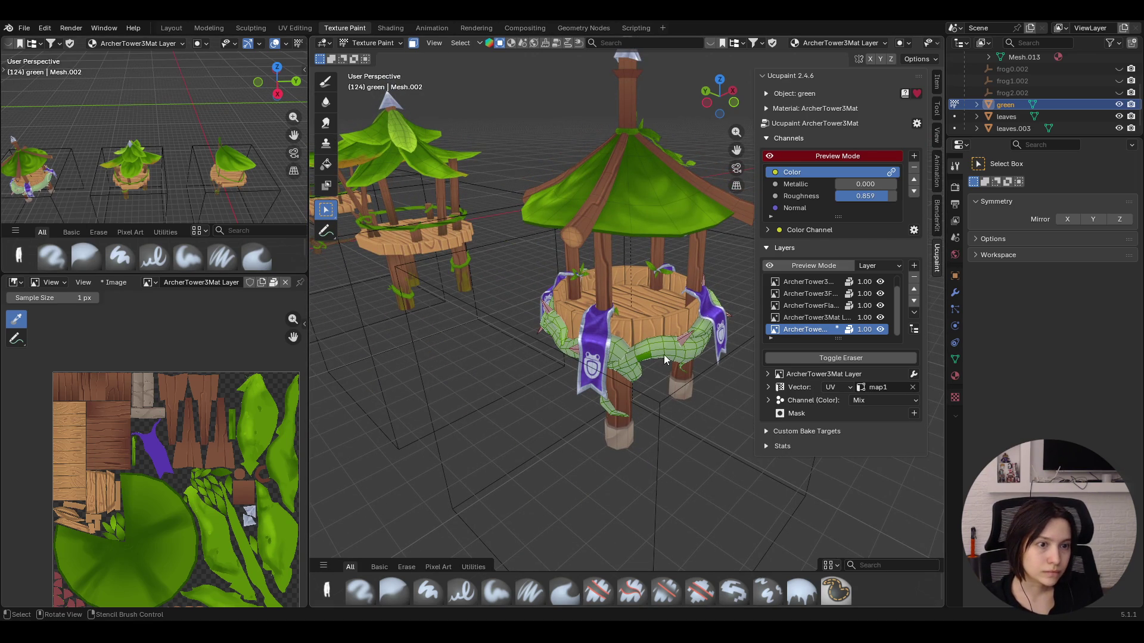
{"action": "key", "text": "KP_Decimal"}
{"action": "mouse_move", "coordinate": [507, 326]}
{"action": "middle_mouse_down"}
{"action": "mouse_move", "coordinate": [600, 367]}
{"action": "mouse_move", "coordinate": [607, 393]}
{"action": "mouse_move", "coordinate": [586, 358]}
{"action": "middle_mouse_up"}
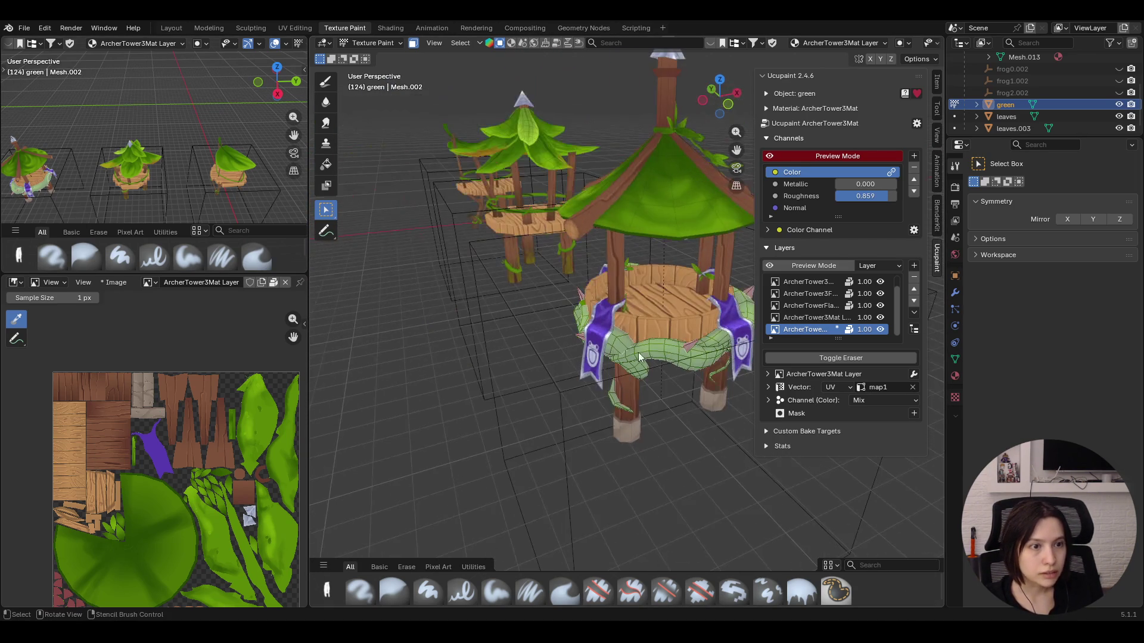
{"action": "left_click", "coordinate": [664, 356]}
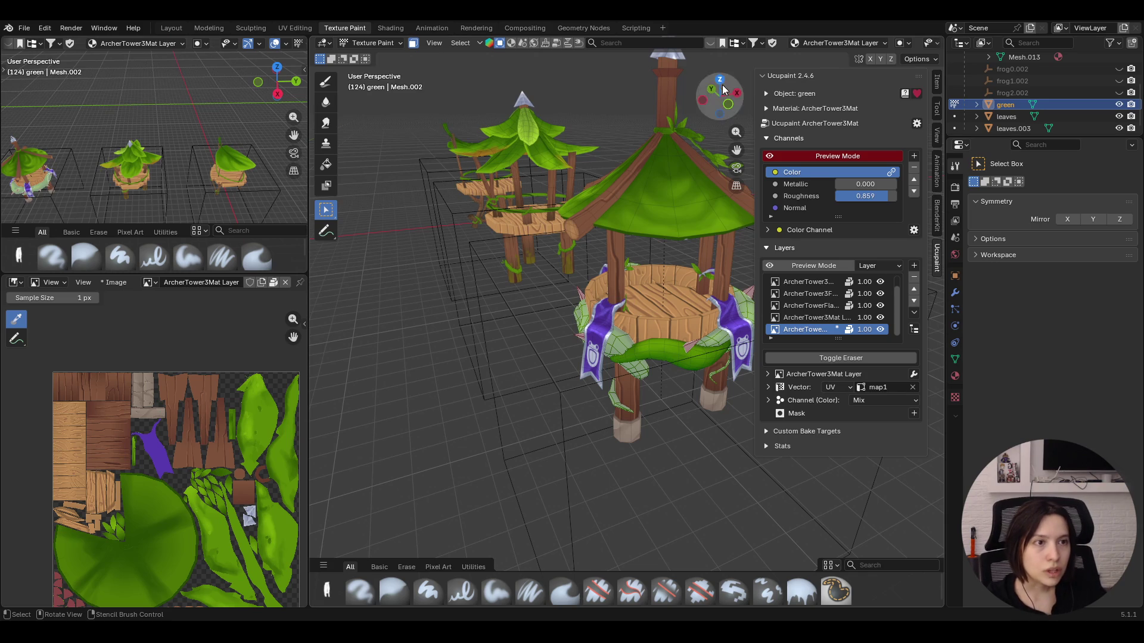
{"action": "scroll", "coordinate": [734, 145], "scroll_direction": "up", "scroll_amount": 3}
{"action": "middle_click_drag", "start_coordinate": [675, 242], "coordinate": [663, 407]}
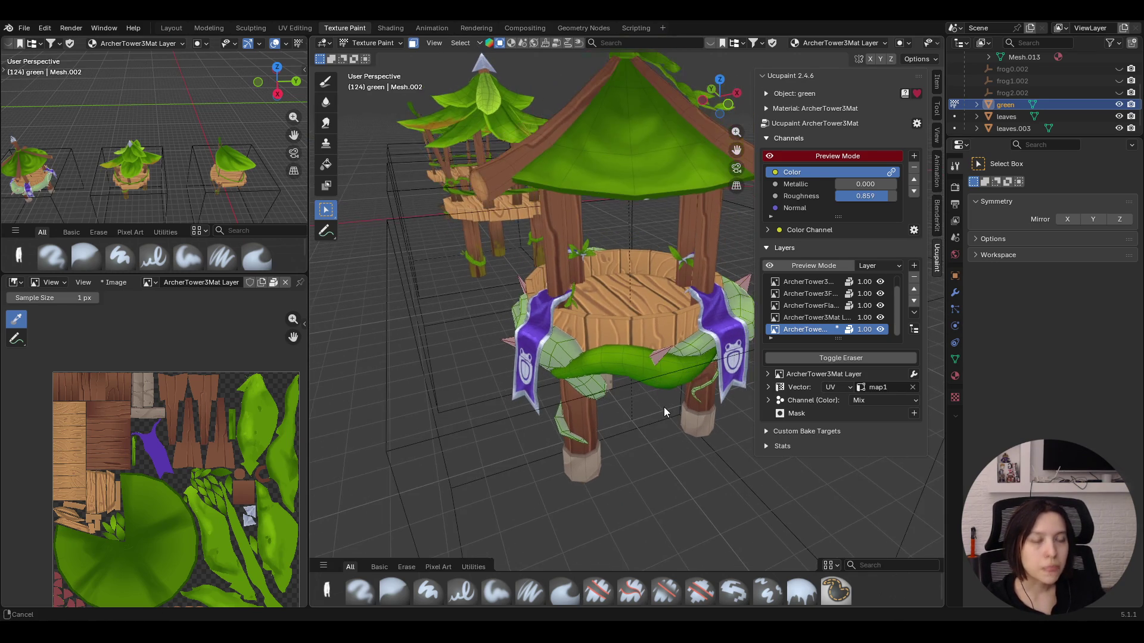
{"action": "scroll", "coordinate": [664, 406], "scroll_direction": "up", "scroll_amount": 1}
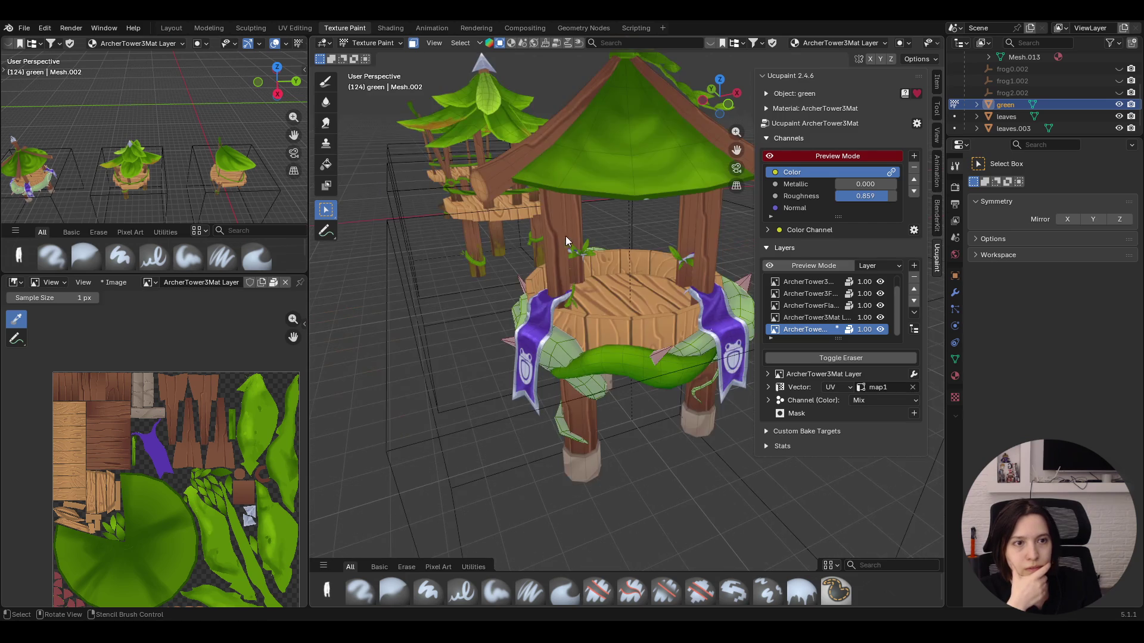
{"action": "mouse_move", "coordinate": [613, 211]}
{"action": "middle_mouse_down"}
{"action": "mouse_move", "coordinate": [572, 232]}
{"action": "mouse_move", "coordinate": [546, 269]}
{"action": "middle_mouse_up"}
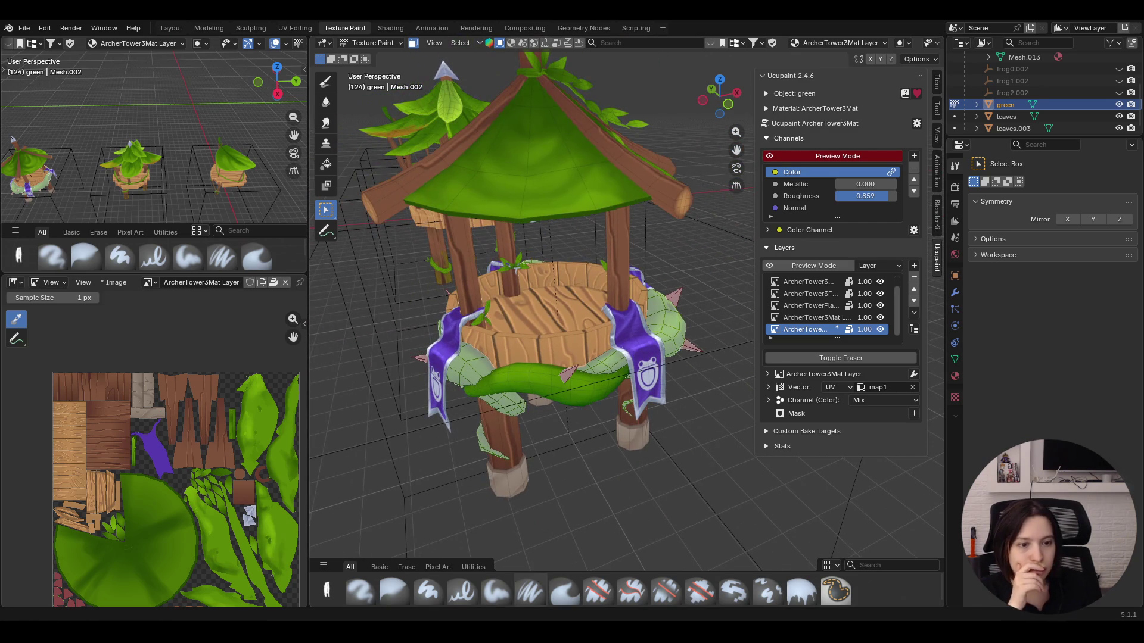
{"action": "left_click", "coordinate": [497, 590]}
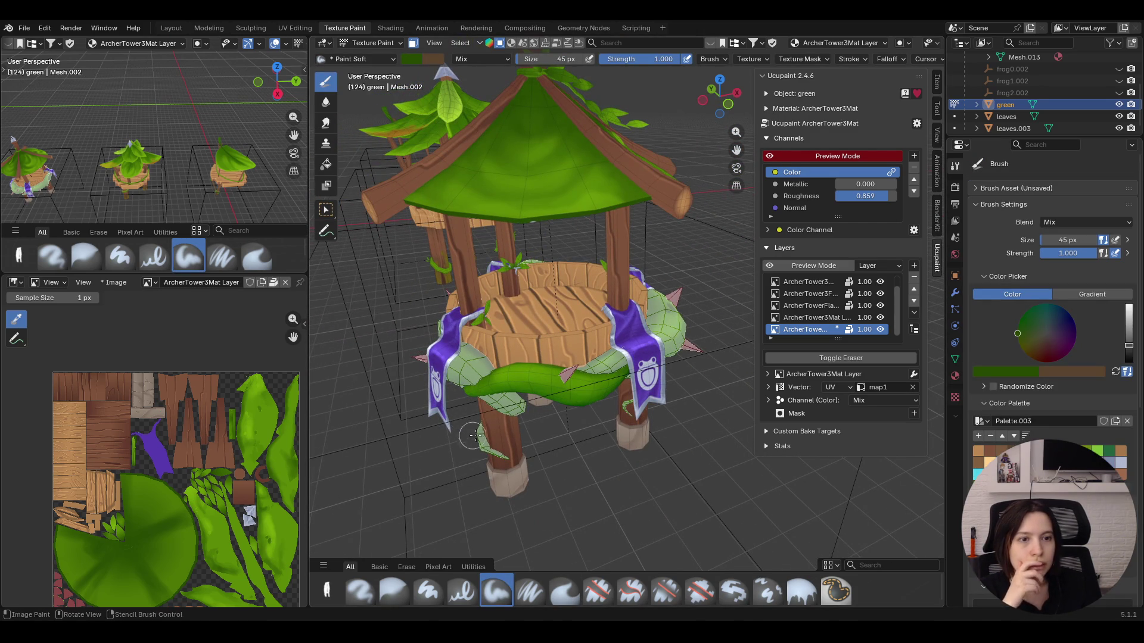
Orbit onto the vine ring and paint dark green spots along the front strand with the soft brush
{"action": "middle_click_drag", "start_coordinate": [545, 268], "coordinate": [501, 287]}
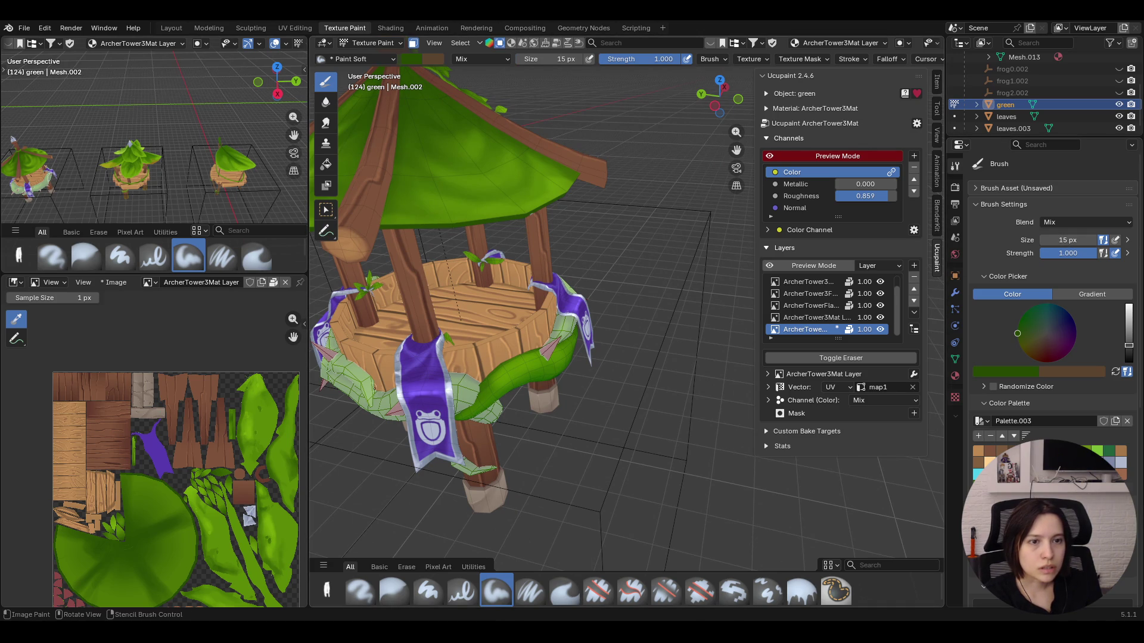
{"action": "scroll", "coordinate": [536, 312], "scroll_direction": "up", "scroll_amount": 2}
{"action": "mouse_move", "coordinate": [736, 150]}
{"action": "middle_mouse_down"}
{"action": "mouse_move", "coordinate": [662, 312]}
{"action": "mouse_move", "coordinate": [628, 309]}
{"action": "middle_mouse_up"}
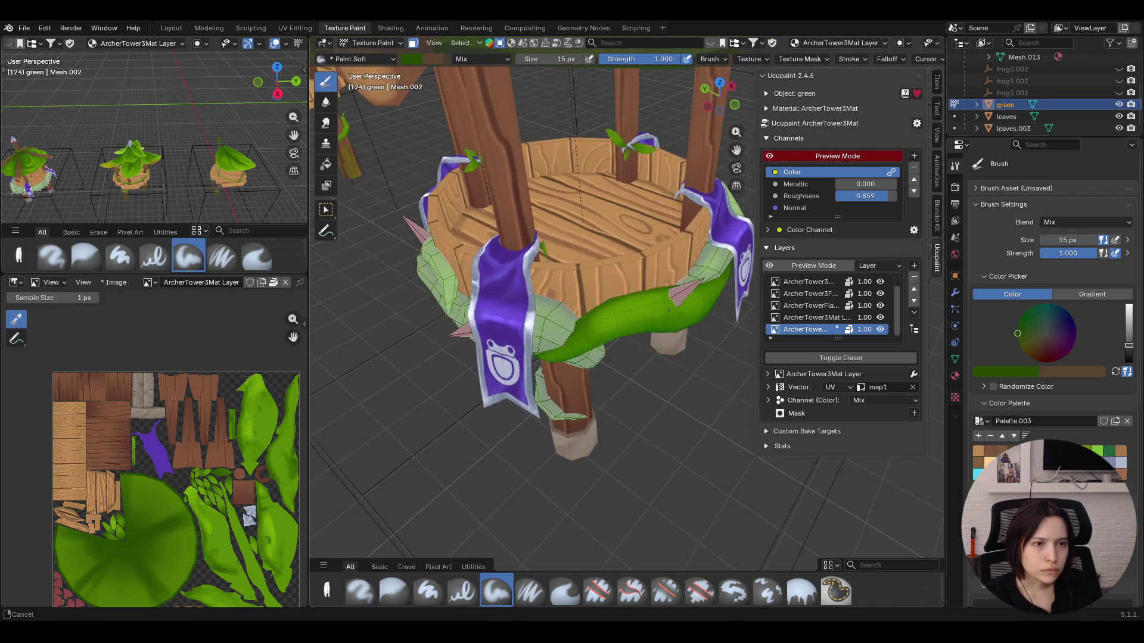
{"action": "scroll", "coordinate": [627, 308], "scroll_direction": "up", "scroll_amount": 2}
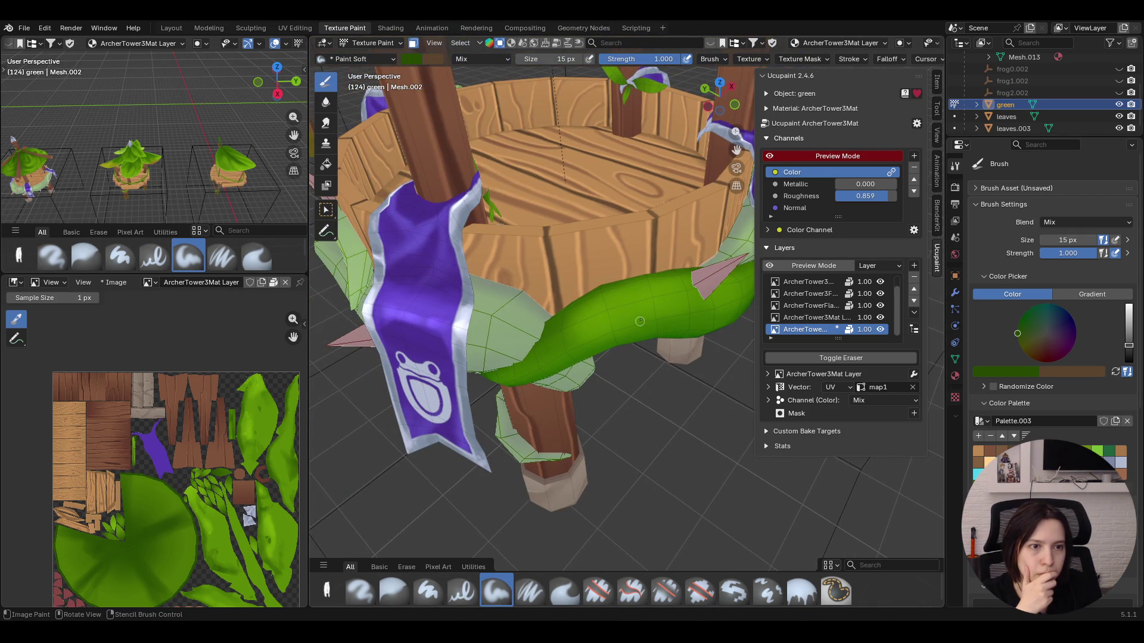
{"action": "mouse_move", "coordinate": [590, 329]}
{"action": "middle_mouse_down"}
{"action": "mouse_move", "coordinate": [658, 277]}
{"action": "mouse_move", "coordinate": [739, 156]}
{"action": "mouse_move", "coordinate": [662, 503]}
{"action": "middle_mouse_up"}
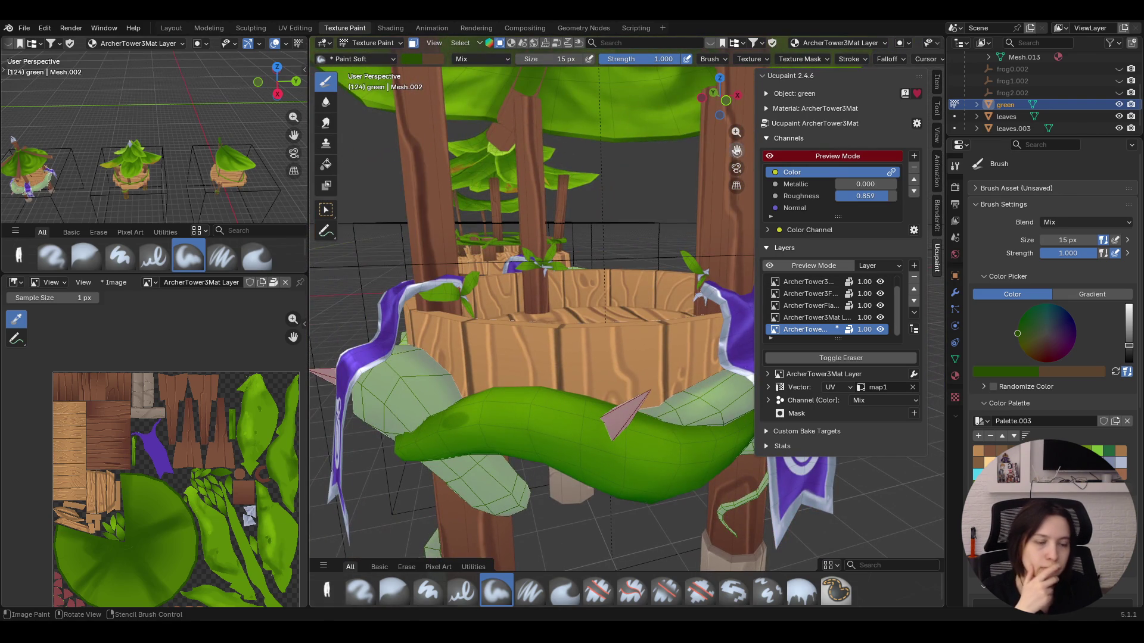
{"action": "mouse_move", "coordinate": [690, 457]}
{"action": "left_mouse_down"}
{"action": "mouse_move", "coordinate": [580, 427]}
{"action": "mouse_move", "coordinate": [588, 439]}
{"action": "left_mouse_up"}
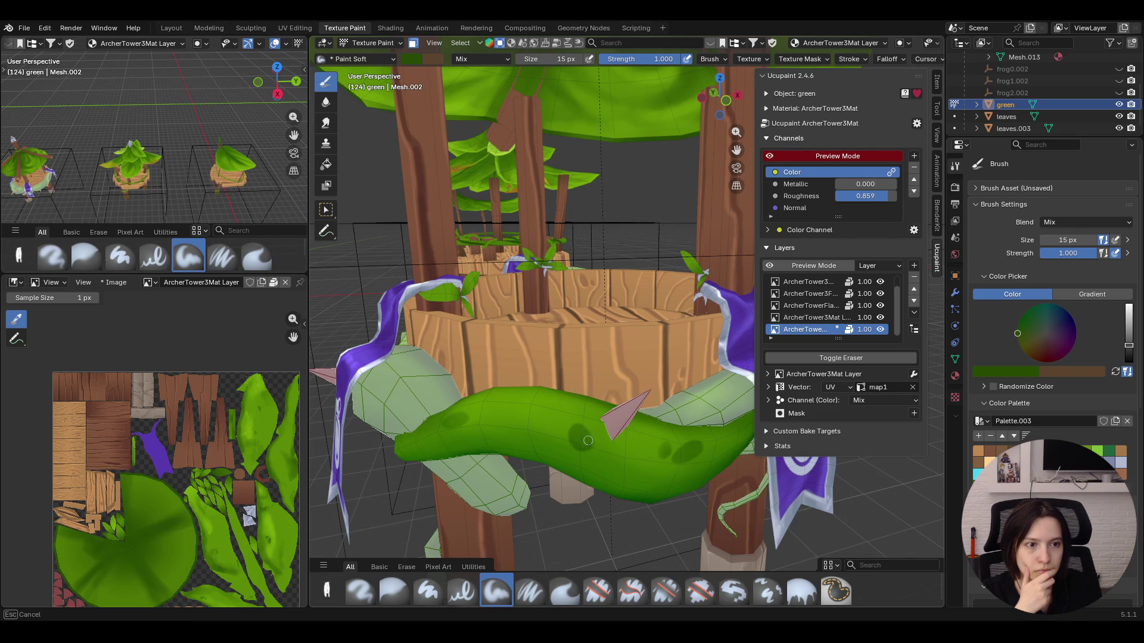
{"action": "middle_click_drag", "start_coordinate": [586, 384], "coordinate": [574, 377]}
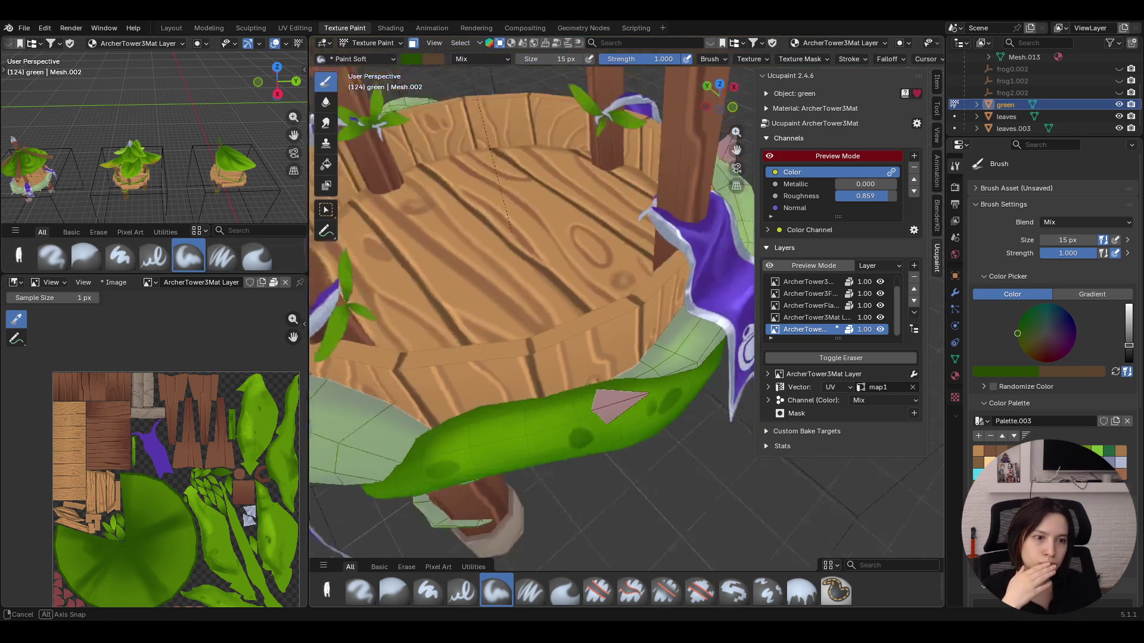
{"action": "middle_click_drag", "start_coordinate": [575, 376], "coordinate": [589, 304]}
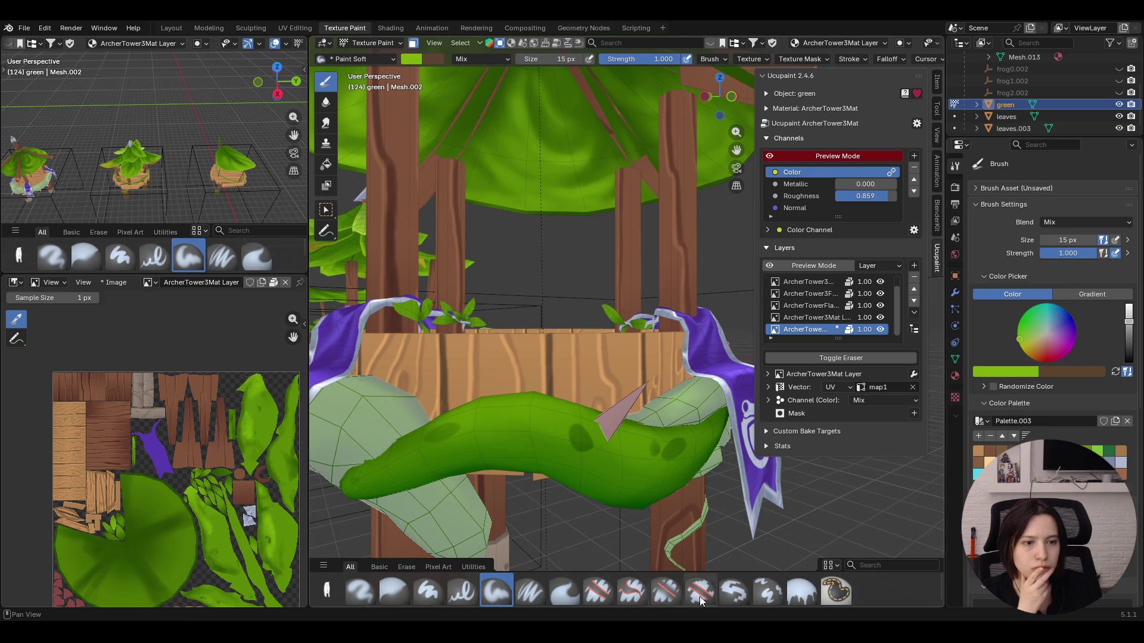
Switch to the Paint Soft Pressure brush in bright green and dab it over the vine's dark blotches
{"action": "left_click", "coordinate": [531, 598]}
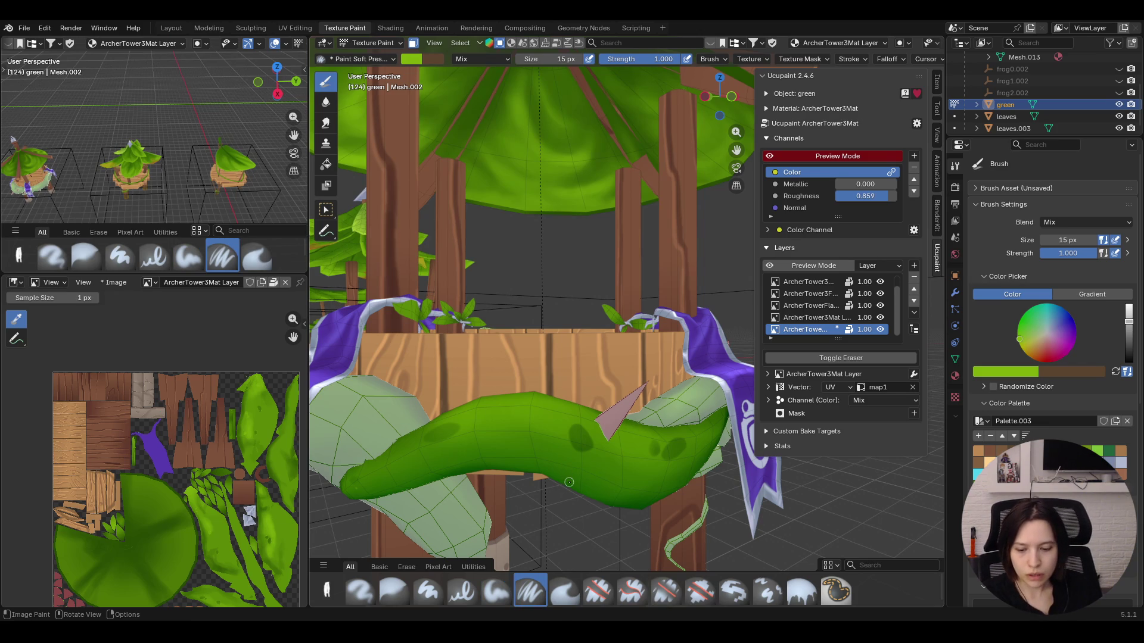
{"action": "key", "text": "ctrl"}
{"action": "middle_click_drag", "start_coordinate": [569, 479], "coordinate": [569, 411], "text": "ctrl"}
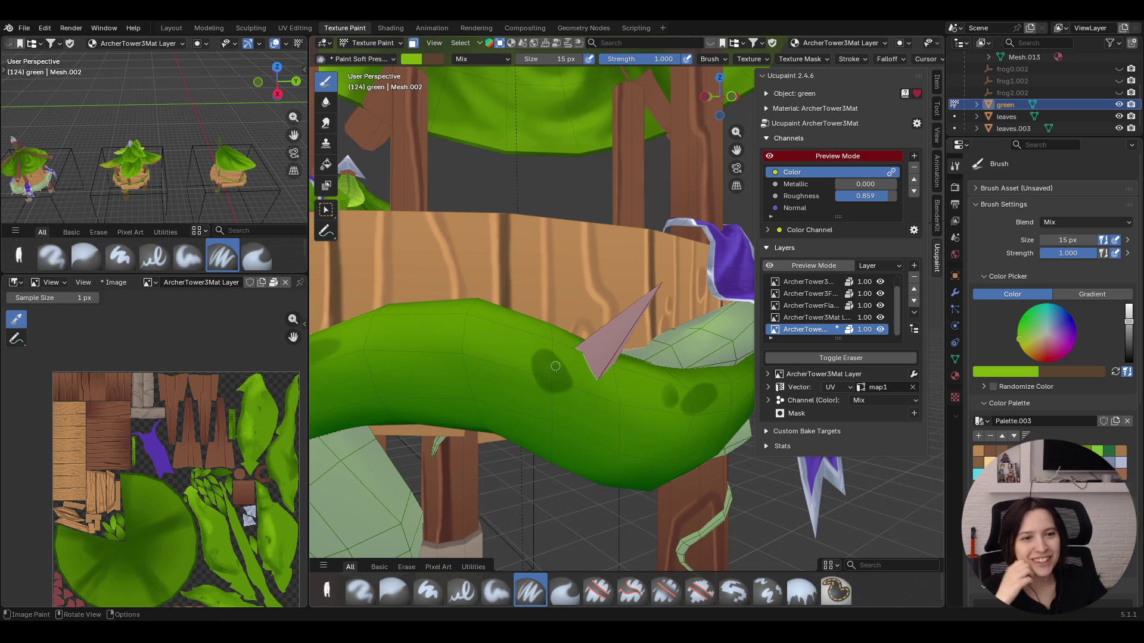
{"action": "left_click_drag", "start_coordinate": [532, 374], "coordinate": [554, 396]}
{"action": "left_click", "coordinate": [534, 374]}
{"action": "left_click", "coordinate": [661, 389]}
{"action": "left_click_drag", "start_coordinate": [662, 390], "coordinate": [687, 391]}
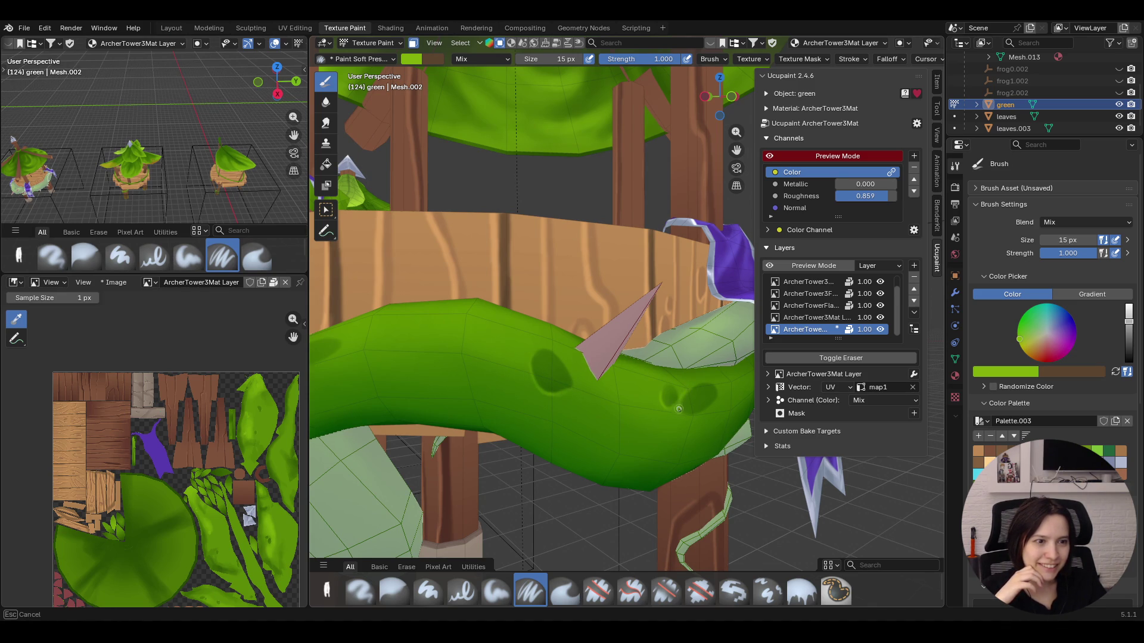
{"action": "left_click", "coordinate": [679, 406]}
{"action": "left_click", "coordinate": [688, 416]}
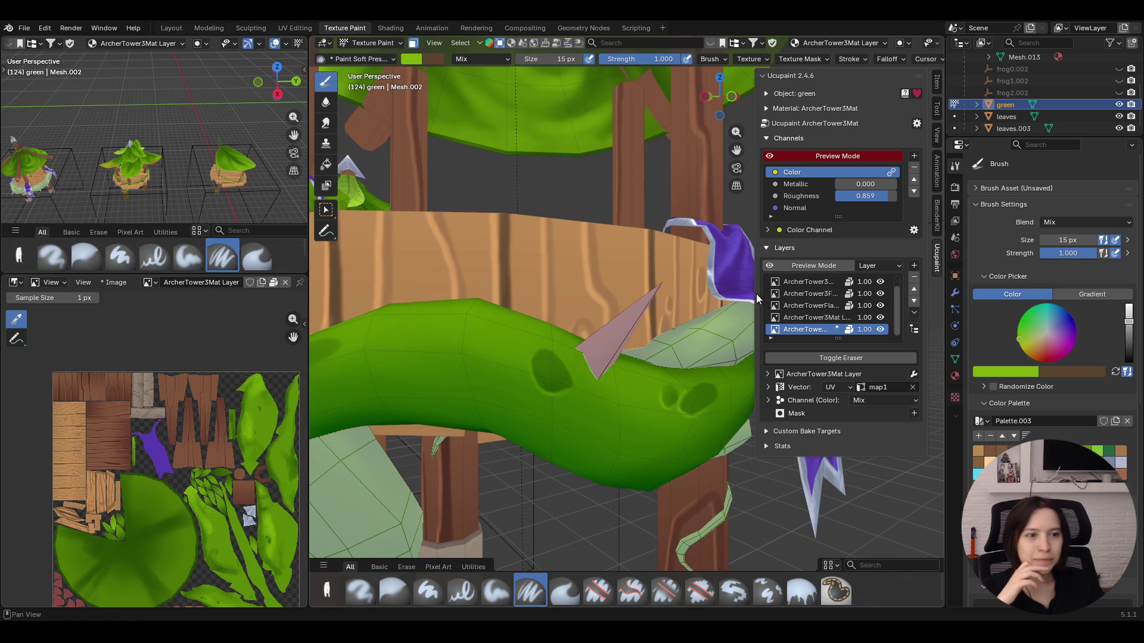
Move in on the vine's end and paint it a more even darker green
{"action": "left_click_drag", "start_coordinate": [735, 131], "coordinate": [736, 134]}
{"action": "middle_click_drag", "start_coordinate": [465, 357], "coordinate": [408, 368]}
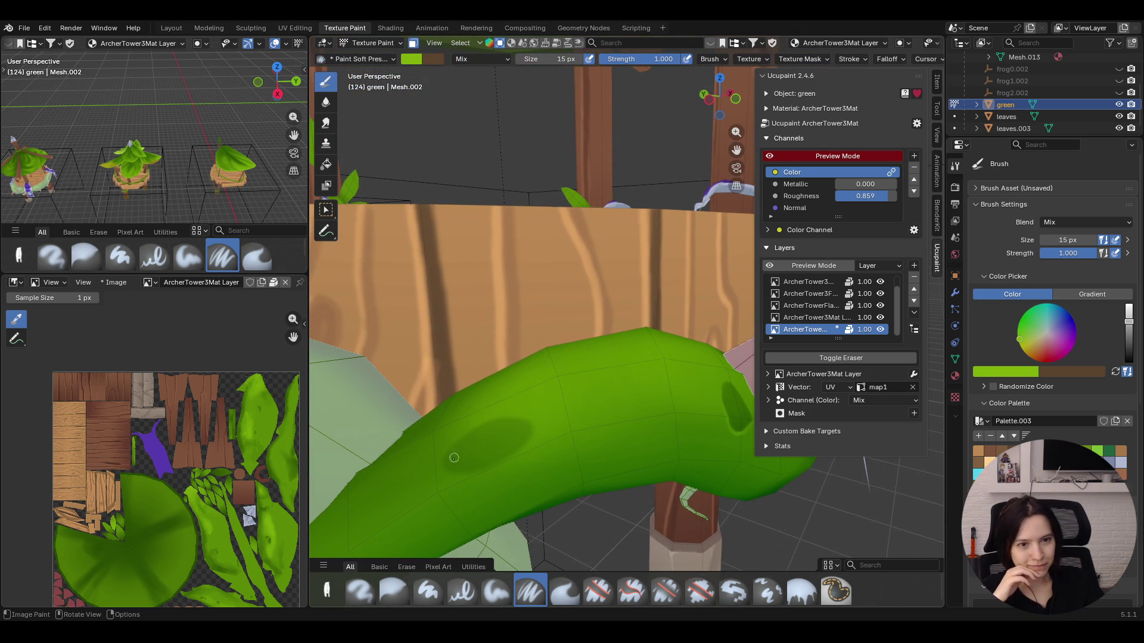
{"action": "mouse_move", "coordinate": [450, 457]}
{"action": "left_mouse_down"}
{"action": "mouse_move", "coordinate": [446, 470]}
{"action": "mouse_move", "coordinate": [480, 474]}
{"action": "mouse_move", "coordinate": [451, 446]}
{"action": "mouse_move", "coordinate": [492, 464]}
{"action": "mouse_move", "coordinate": [479, 472]}
{"action": "mouse_move", "coordinate": [450, 449]}
{"action": "left_mouse_up"}
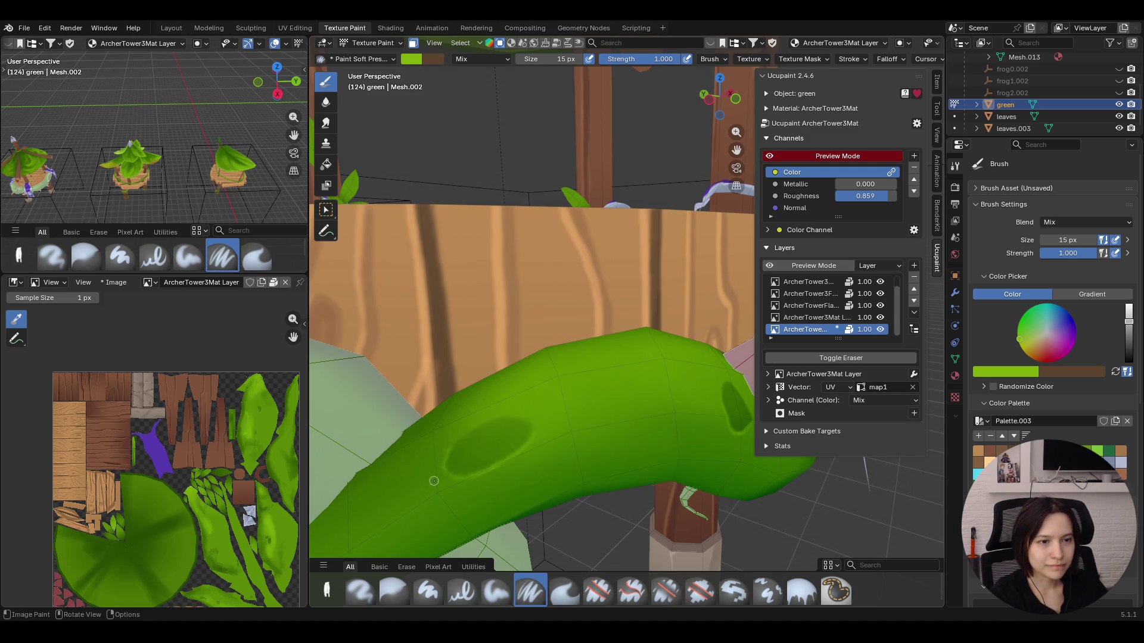
{"action": "scroll", "coordinate": [428, 488], "scroll_direction": "down", "scroll_amount": 4}
{"action": "scroll", "coordinate": [428, 488], "scroll_direction": "up", "scroll_amount": 1}
{"action": "mouse_move", "coordinate": [428, 489]}
{"action": "middle_mouse_down"}
{"action": "mouse_move", "coordinate": [539, 440]}
{"action": "mouse_move", "coordinate": [523, 447]}
{"action": "middle_mouse_up"}
{"action": "scroll", "coordinate": [523, 447], "scroll_direction": "up", "scroll_amount": 2}
{"action": "scroll", "coordinate": [523, 447], "scroll_direction": "up", "scroll_amount": 2}
{"action": "scroll", "coordinate": [509, 452], "scroll_direction": "down", "scroll_amount": 2}
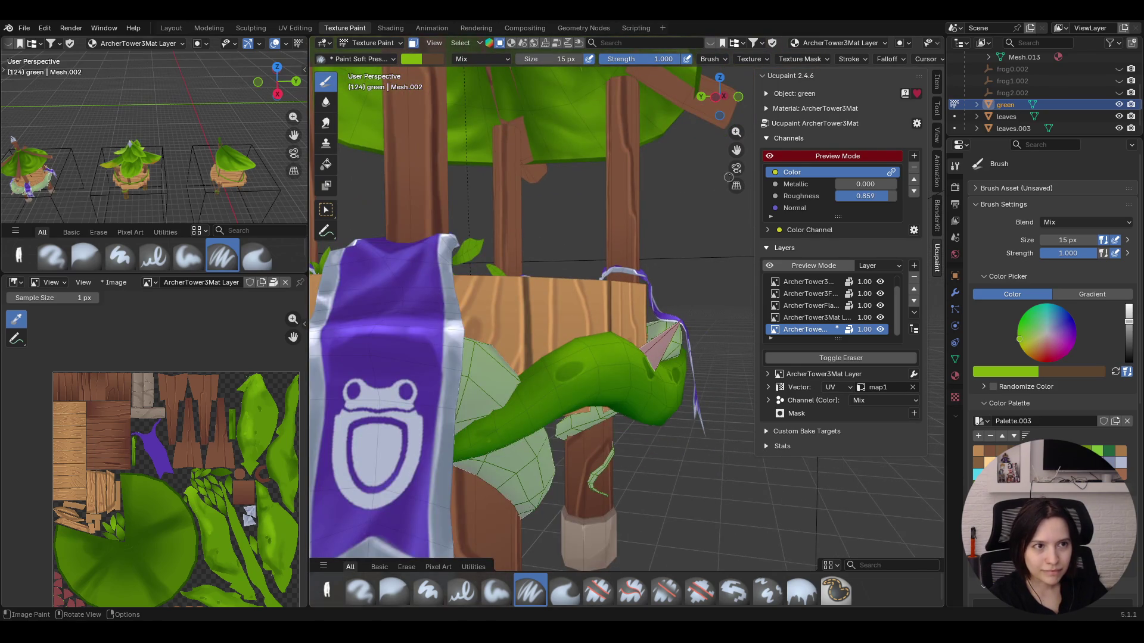
{"action": "middle_click_drag", "start_coordinate": [572, 286], "coordinate": [550, 274]}
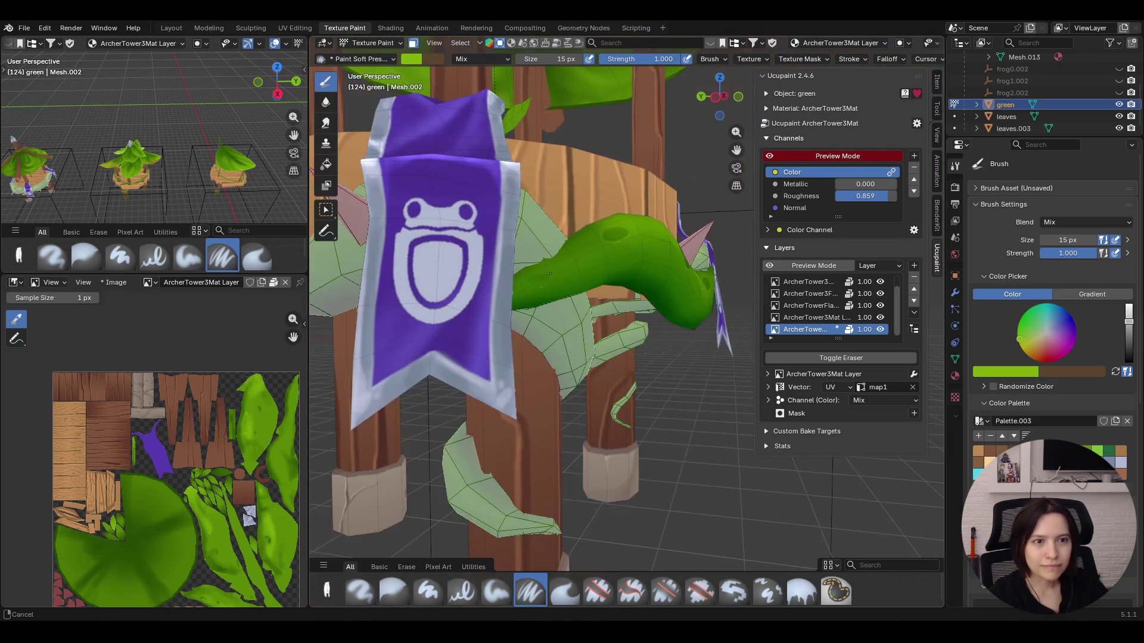
{"action": "middle_click_drag", "start_coordinate": [550, 273], "coordinate": [451, 244]}
{"action": "scroll", "coordinate": [451, 244], "scroll_direction": "up", "scroll_amount": 2}
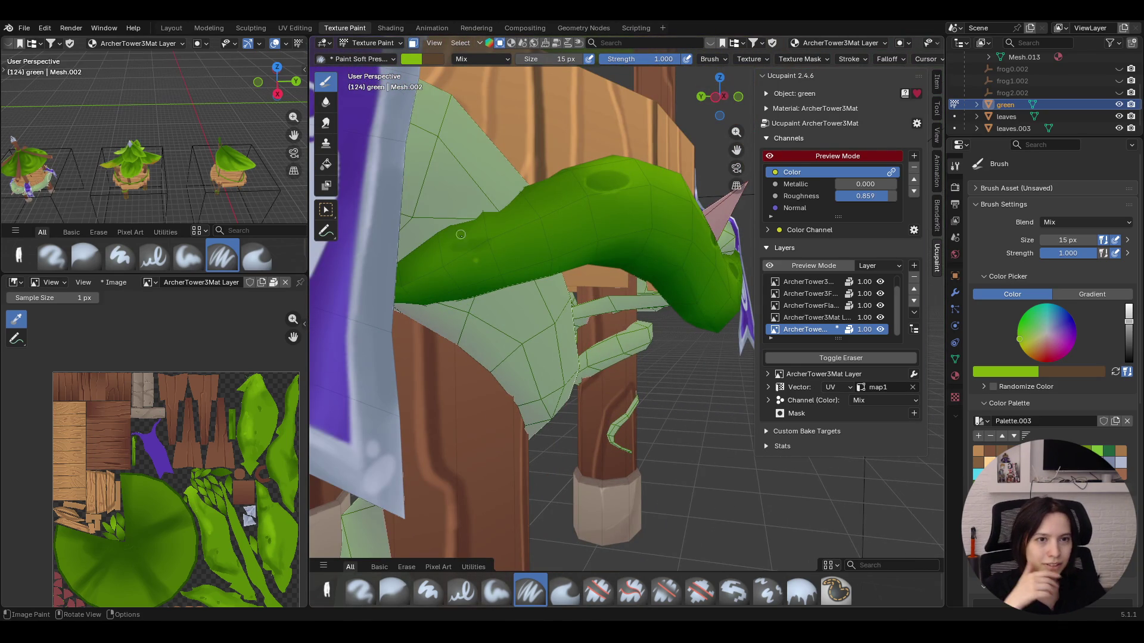
{"action": "left_click_drag", "start_coordinate": [450, 244], "coordinate": [449, 243]}
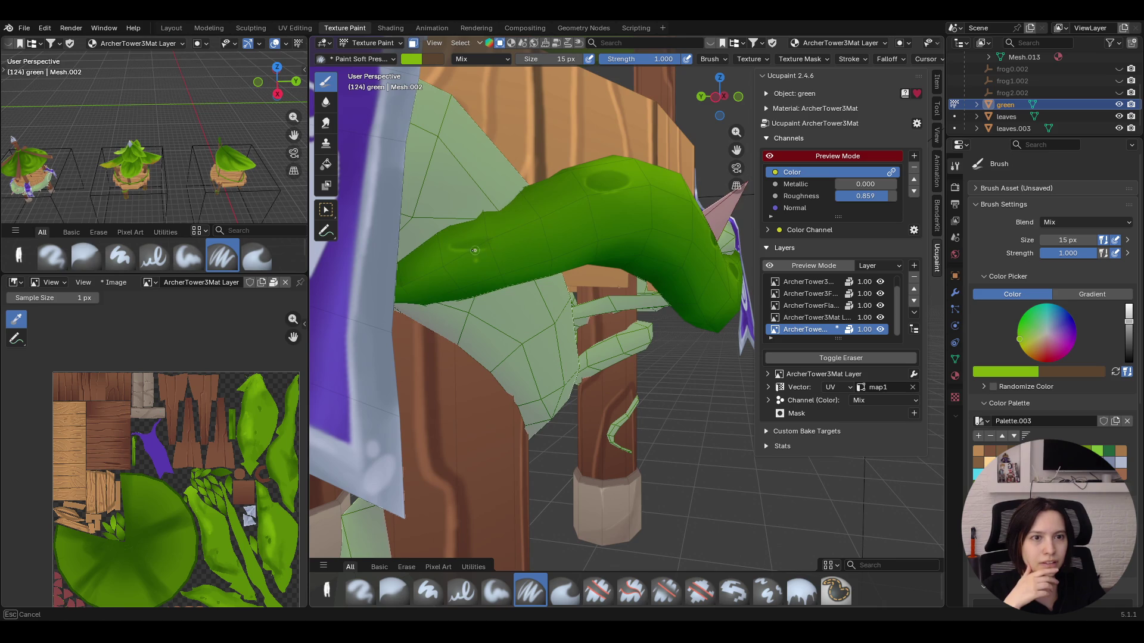
Soften the vine's painted spots with the Blur brush
{"action": "left_click", "coordinate": [393, 591]}
{"action": "mouse_move", "coordinate": [483, 252]}
{"action": "left_mouse_down"}
{"action": "mouse_move", "coordinate": [473, 260]}
{"action": "mouse_move", "coordinate": [493, 254]}
{"action": "left_mouse_up"}
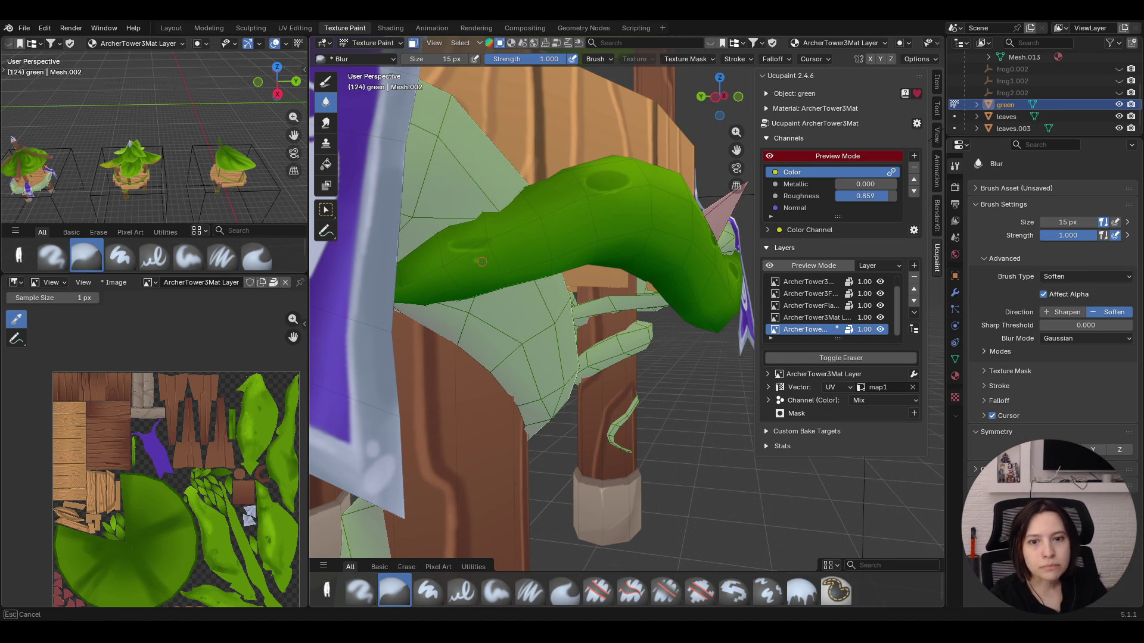
{"action": "left_click_drag", "start_coordinate": [473, 265], "coordinate": [449, 268]}
Return to the soft pressure brush and mask painting to a single leaf-ring face with Select Box
{"action": "key", "text": "shift+space"}
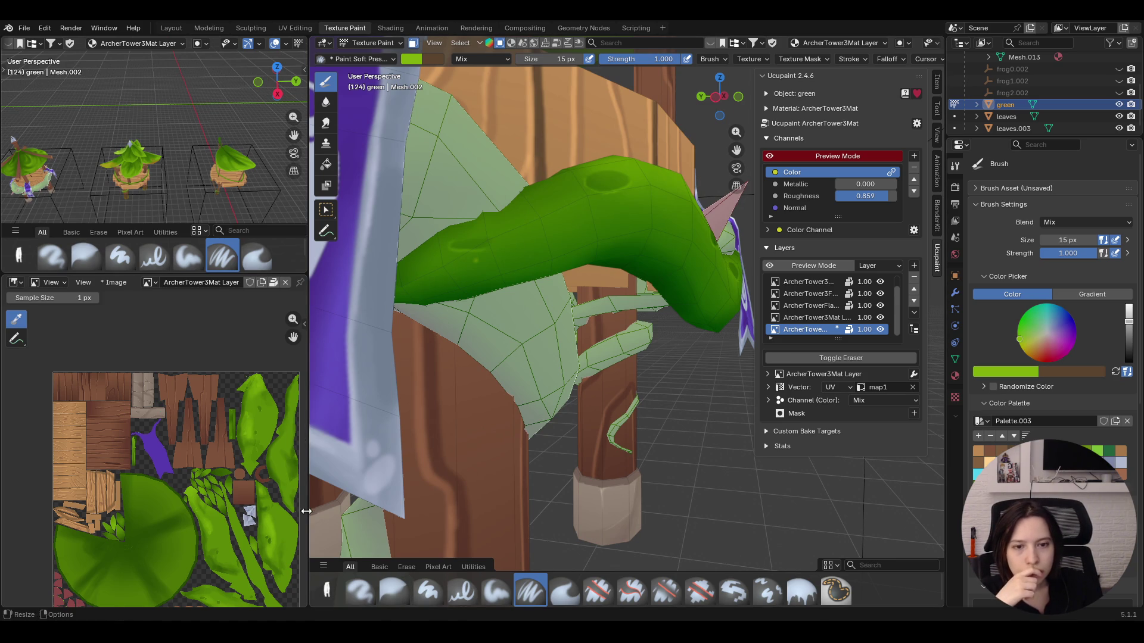
{"action": "left_click", "coordinate": [325, 210]}
{"action": "left_click", "coordinate": [462, 262]}
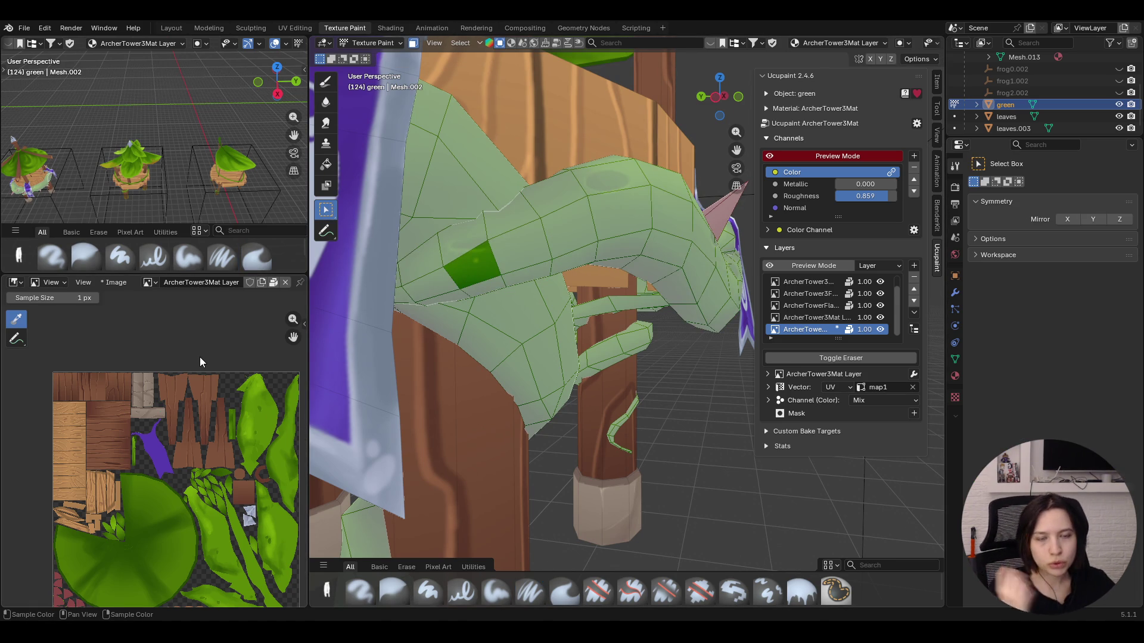
Set the UV image editor to Paint mode and pan the texture onto the large leaf shapes
{"action": "left_click_drag", "start_coordinate": [293, 337], "coordinate": [241, 292]}
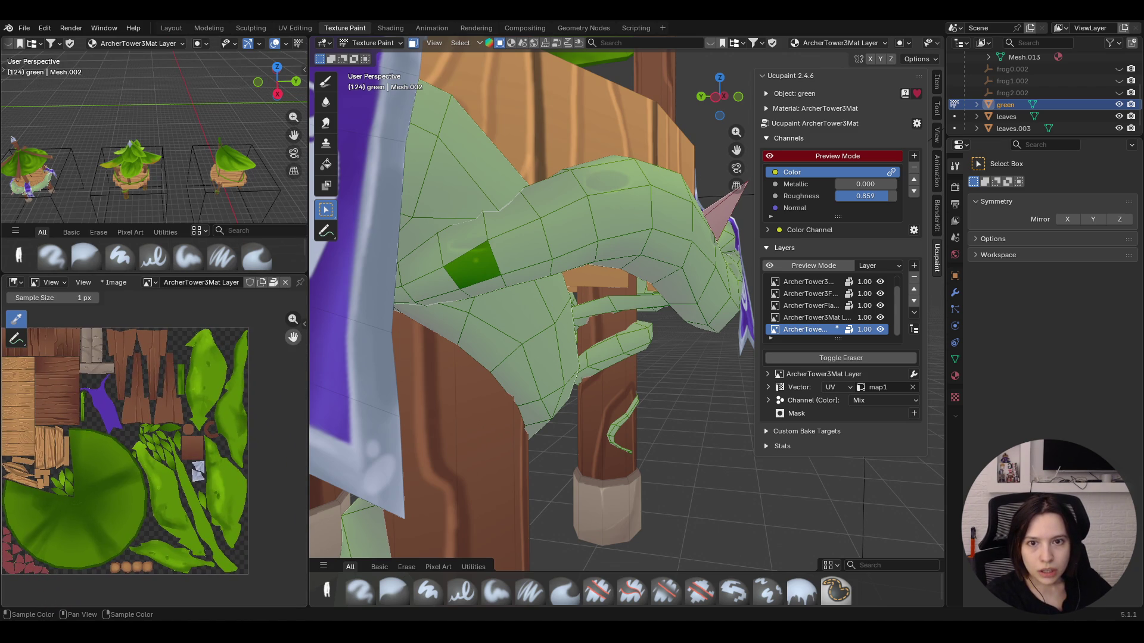
{"action": "left_click", "coordinate": [51, 282]}
{"action": "left_click", "coordinate": [53, 338]}
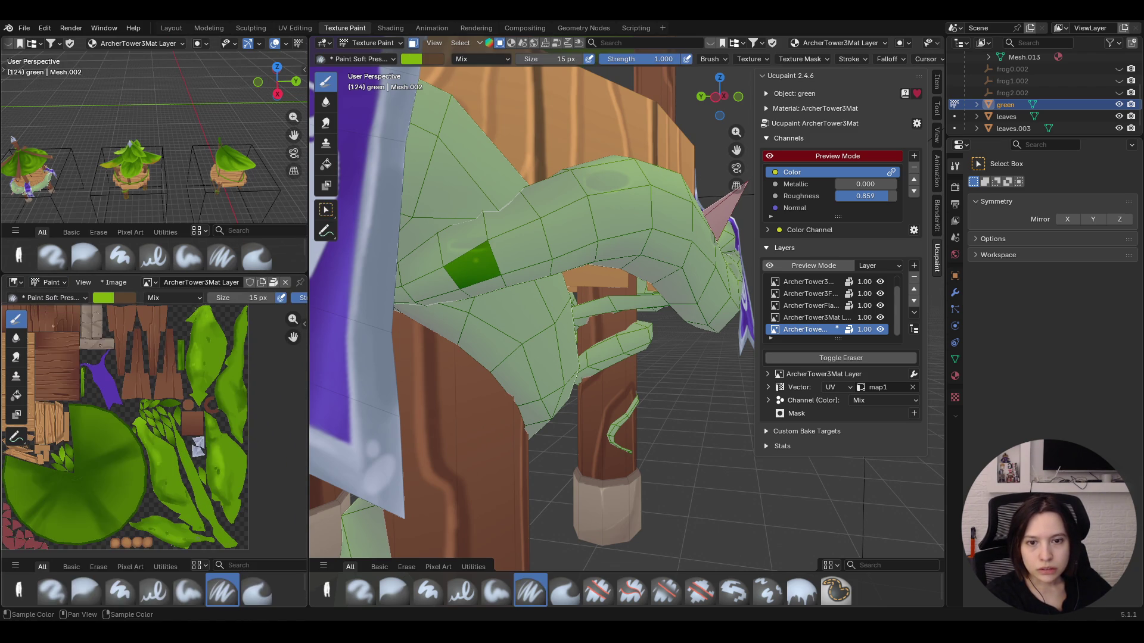
{"action": "left_click_drag", "start_coordinate": [293, 337], "coordinate": [293, 337]}
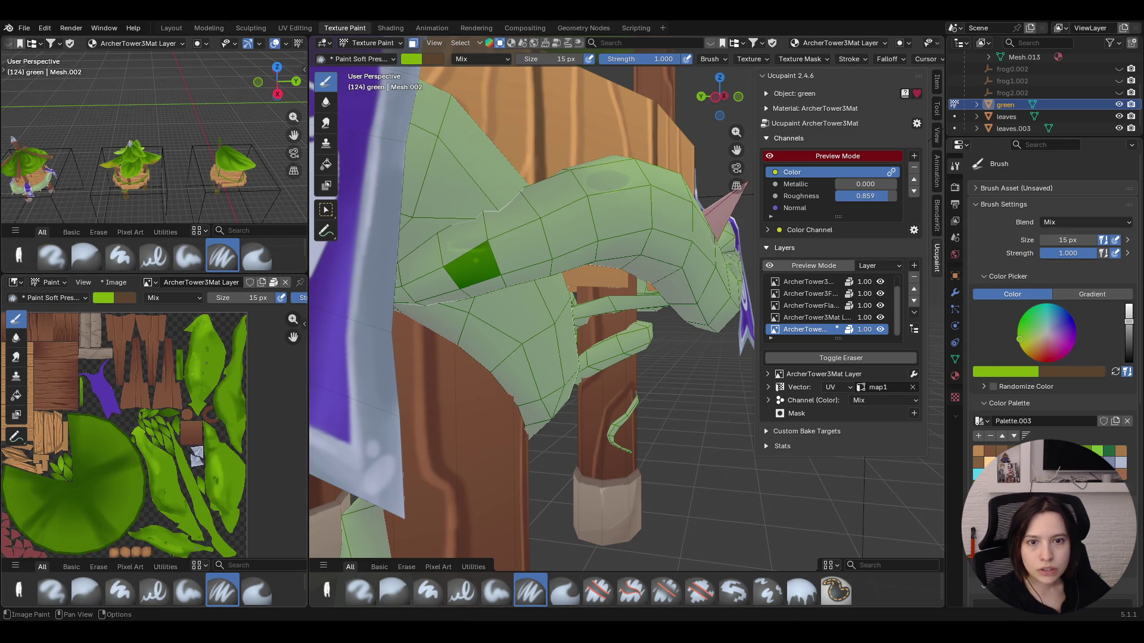
{"action": "scroll", "coordinate": [205, 366], "scroll_direction": "down", "scroll_amount": 1}
{"action": "scroll", "coordinate": [184, 432], "scroll_direction": "up", "scroll_amount": 2}
{"action": "scroll", "coordinate": [184, 433], "scroll_direction": "up", "scroll_amount": 2}
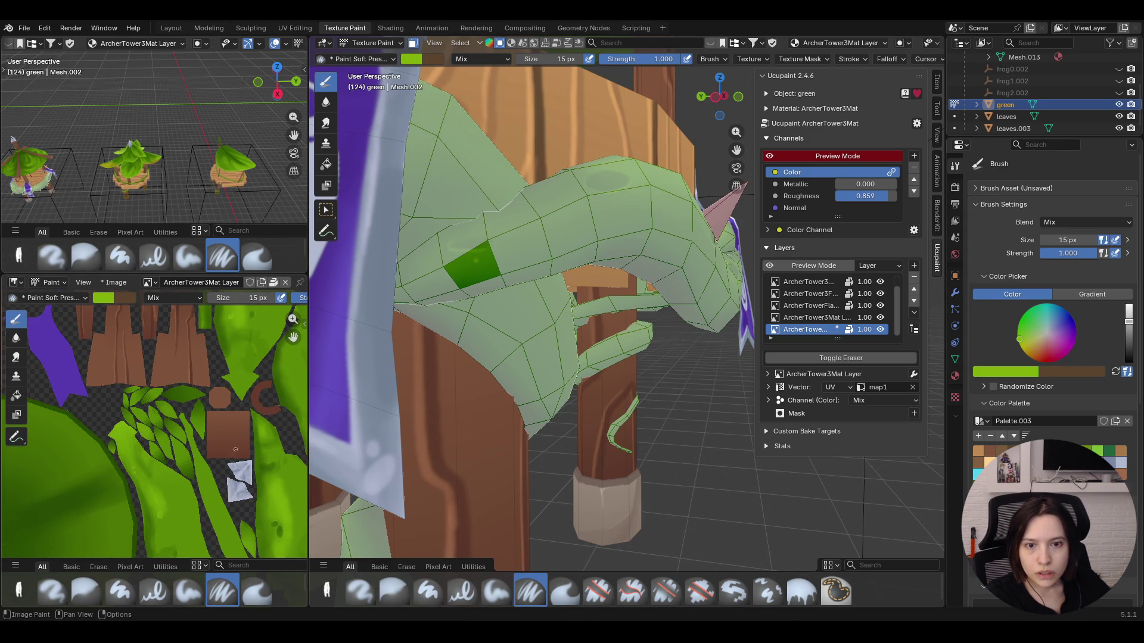
{"action": "middle_click_drag", "start_coordinate": [297, 350], "coordinate": [188, 475]}
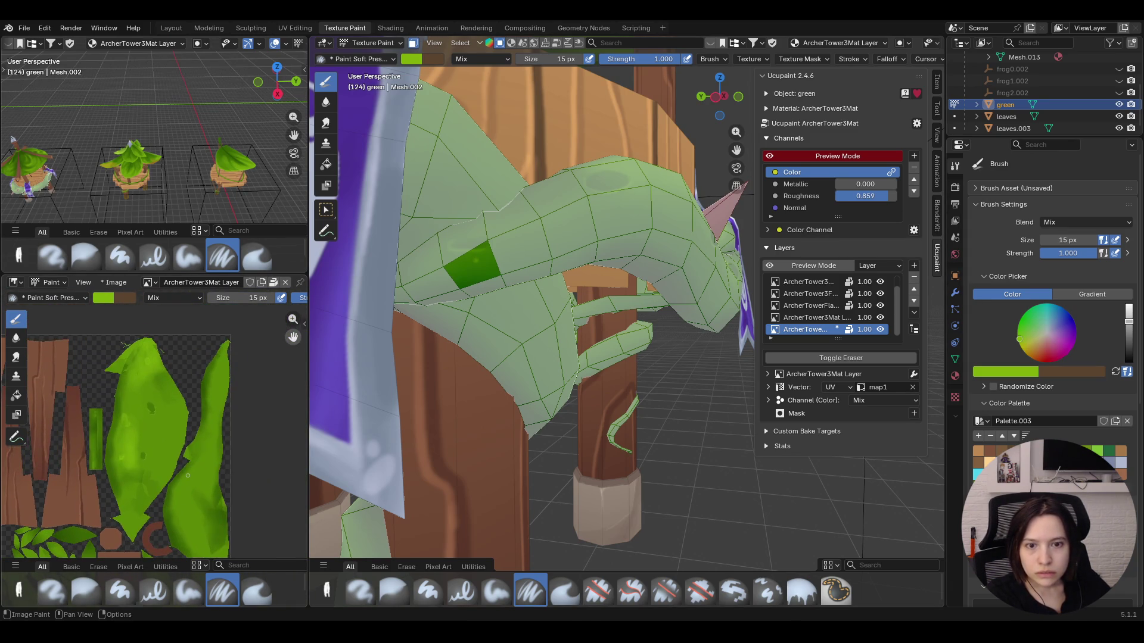
{"action": "scroll", "coordinate": [189, 476], "scroll_direction": "up", "scroll_amount": 2}
{"action": "middle_click_drag", "start_coordinate": [188, 475], "coordinate": [241, 504]}
{"action": "scroll", "coordinate": [241, 504], "scroll_direction": "up", "scroll_amount": 1}
{"action": "scroll", "coordinate": [250, 509], "scroll_direction": "up", "scroll_amount": 1}
{"action": "scroll", "coordinate": [262, 512], "scroll_direction": "up", "scroll_amount": 2}
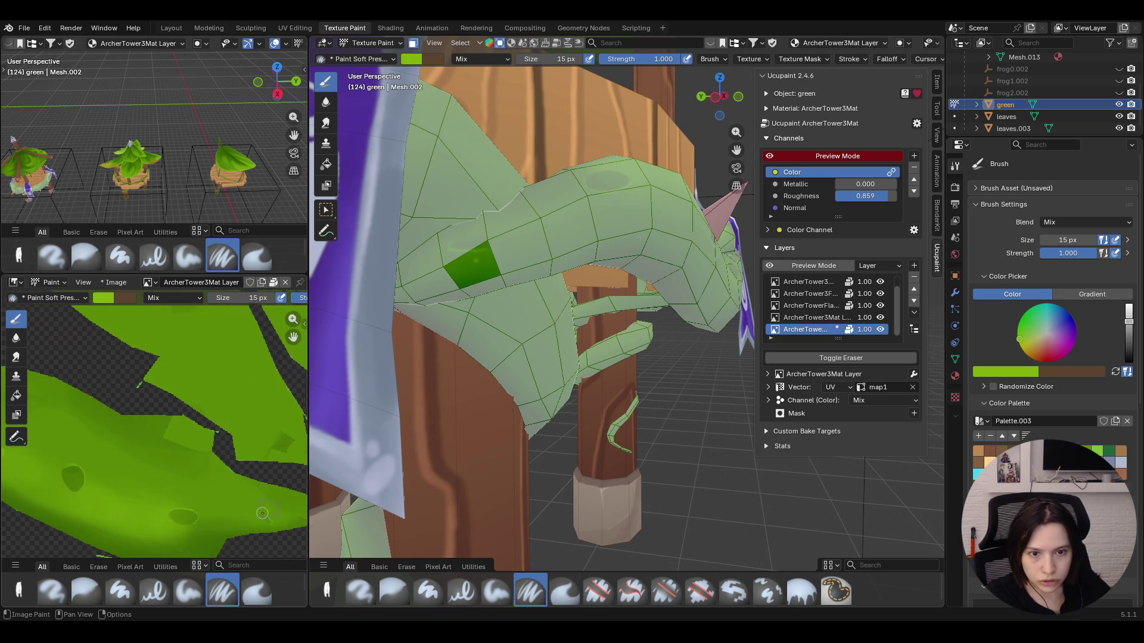
{"action": "scroll", "coordinate": [264, 513], "scroll_direction": "up", "scroll_amount": 1}
{"action": "scroll", "coordinate": [147, 544], "scroll_direction": "up", "scroll_amount": 2}
{"action": "scroll", "coordinate": [148, 543], "scroll_direction": "up", "scroll_amount": 1}
Toggle the paint and Fake Lighting layers' visibility to compare, then select the Fake Lighting layer's settings
{"action": "left_click", "coordinate": [881, 330]}
{"action": "left_click", "coordinate": [880, 318]}
{"action": "left_click", "coordinate": [881, 293]}
{"action": "left_click", "coordinate": [879, 294]}
{"action": "scroll", "coordinate": [873, 309], "scroll_direction": "up", "scroll_amount": 1}
{"action": "left_click", "coordinate": [880, 282]}
{"action": "left_click", "coordinate": [880, 281]}
{"action": "left_click", "coordinate": [881, 281]}
{"action": "left_click", "coordinate": [880, 282]}
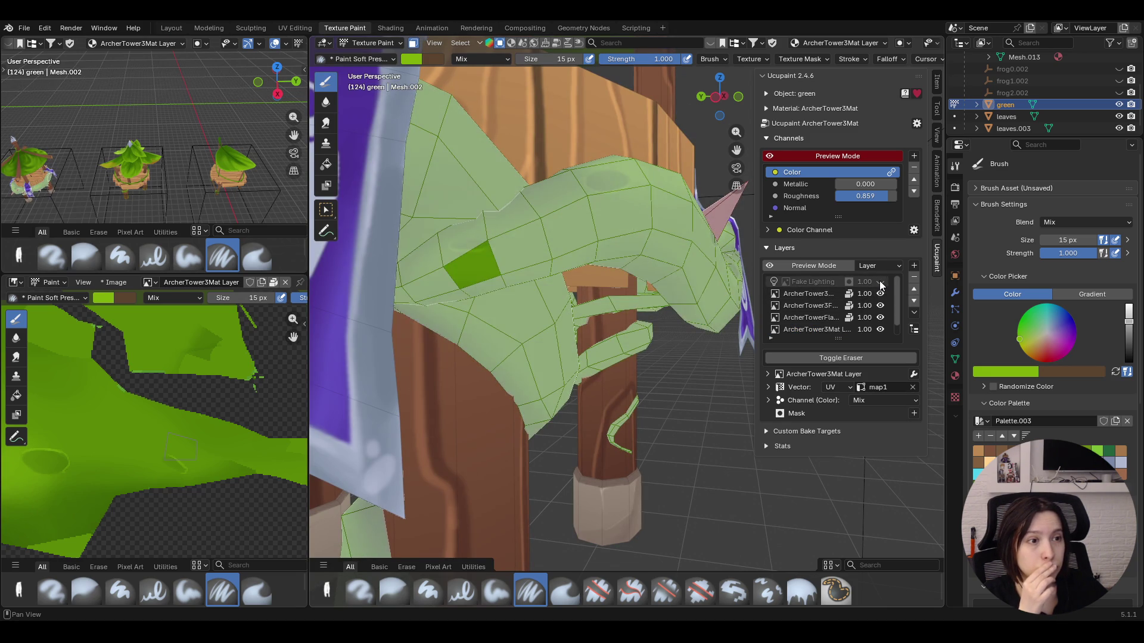
{"action": "left_click", "coordinate": [880, 282]}
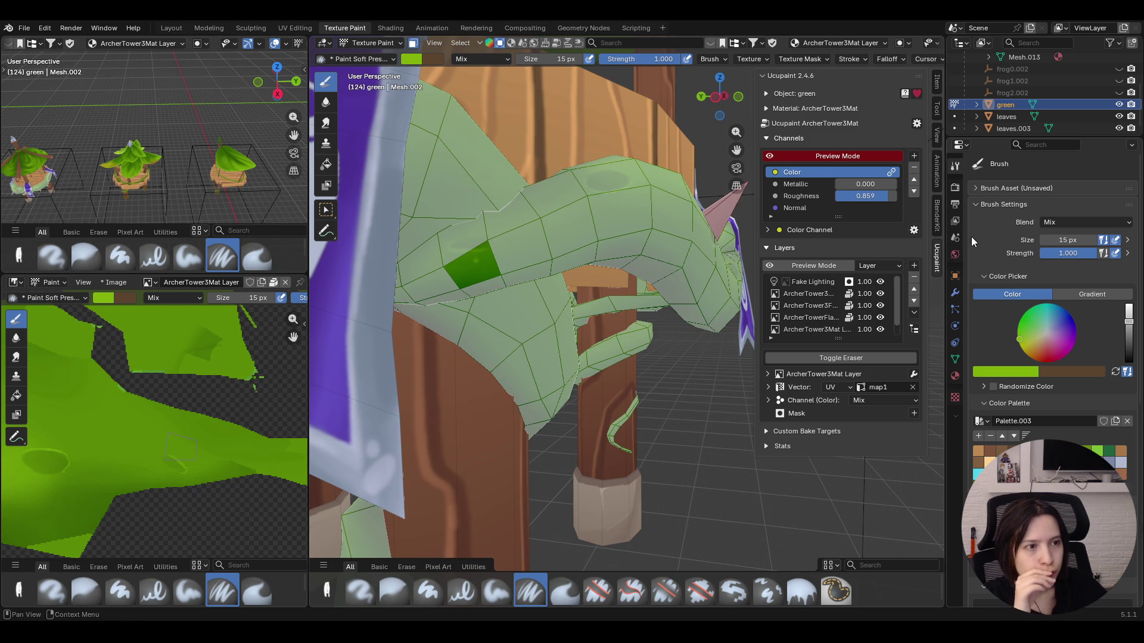
{"action": "left_click", "coordinate": [800, 284]}
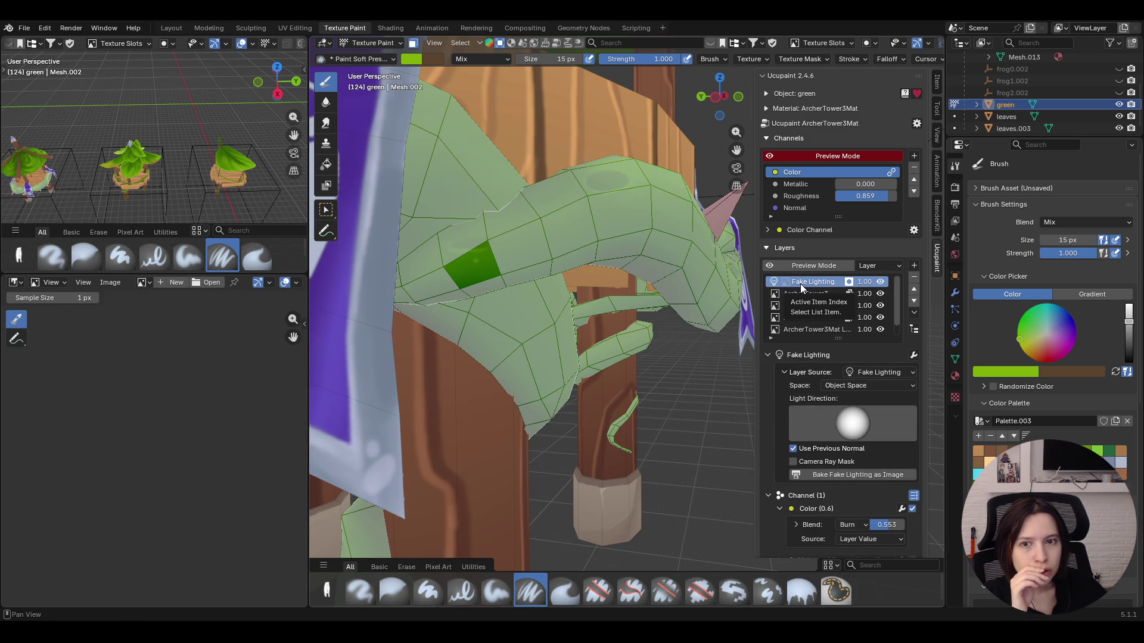
Blur the green mesh briefly, make the bottom ArcherTower3Mat layer active, and frame the full atlas and all three towers
{"action": "left_click", "coordinate": [394, 592]}
{"action": "left_click_drag", "start_coordinate": [473, 267], "coordinate": [465, 258]}
{"action": "scroll", "coordinate": [860, 311], "scroll_direction": "down", "scroll_amount": 1}
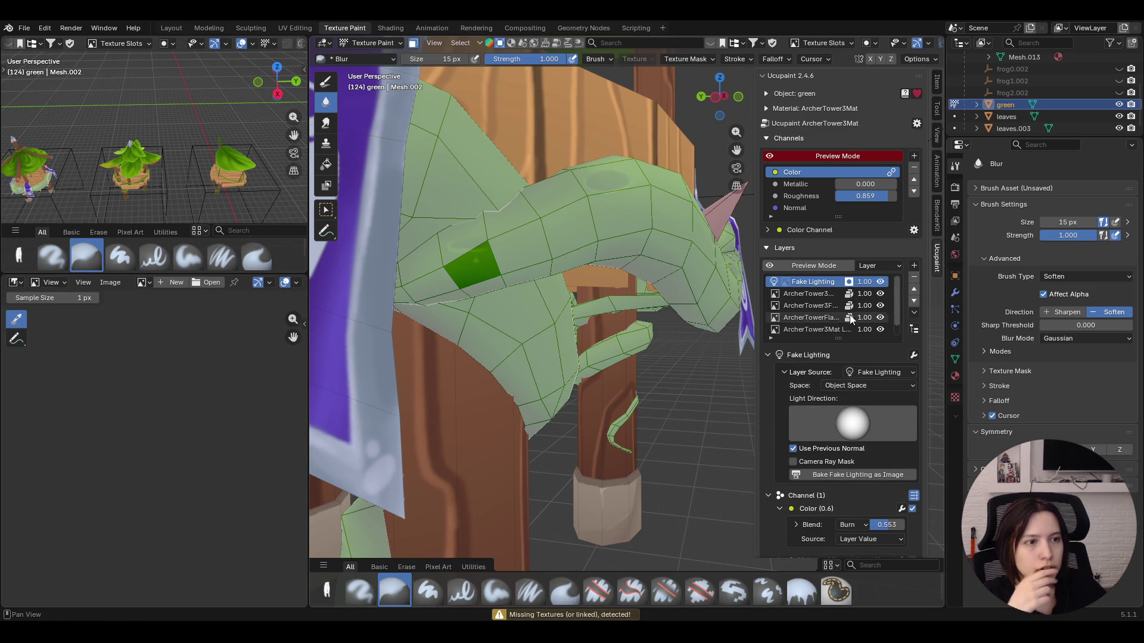
{"action": "left_click", "coordinate": [821, 317]}
{"action": "left_click", "coordinate": [823, 330]}
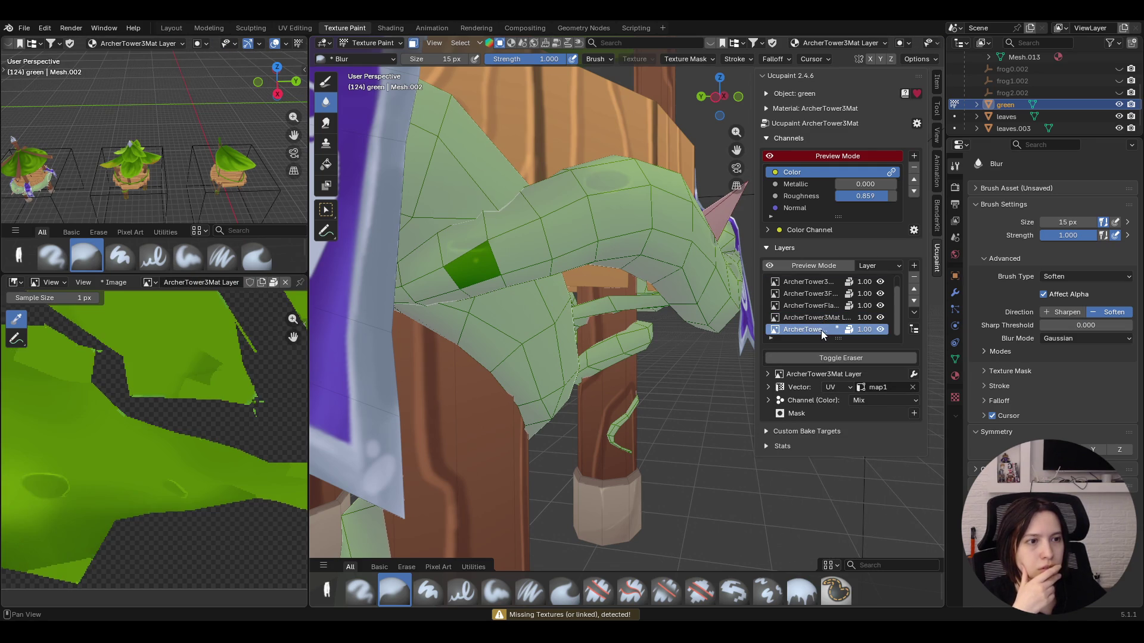
{"action": "scroll", "coordinate": [223, 391], "scroll_direction": "up", "scroll_amount": 2}
{"action": "scroll", "coordinate": [223, 390], "scroll_direction": "down", "scroll_amount": 2}
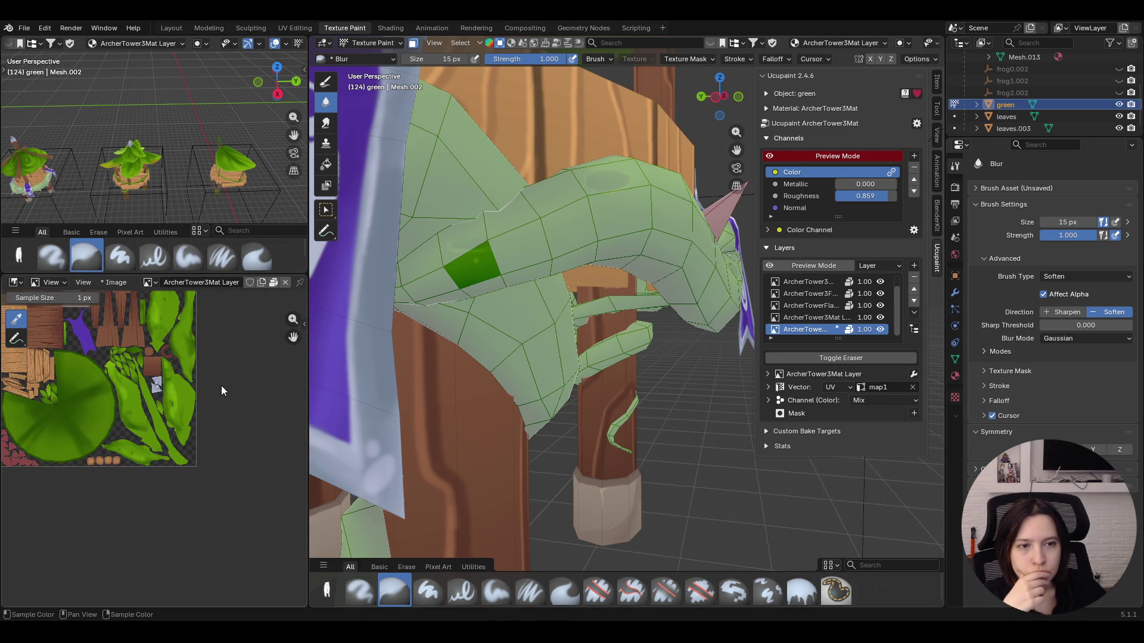
{"action": "scroll", "coordinate": [223, 387], "scroll_direction": "down", "scroll_amount": 2}
{"action": "left_click_drag", "start_coordinate": [294, 337], "coordinate": [333, 374]}
{"action": "middle_click_drag", "start_coordinate": [536, 313], "coordinate": [490, 307]}
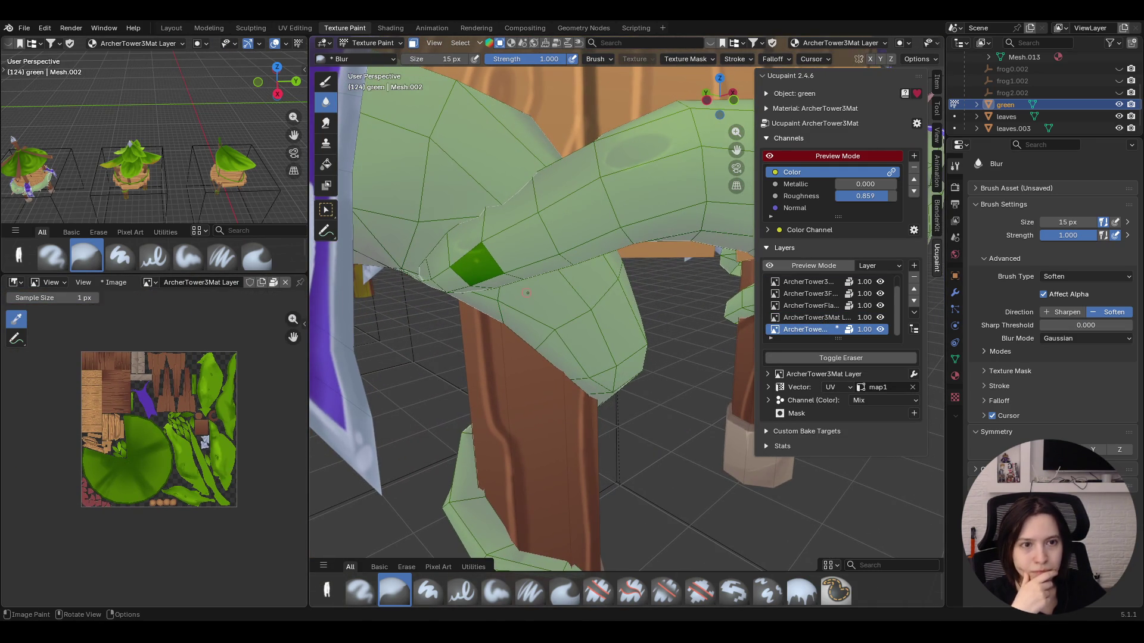
{"action": "key", "text": "Home"}
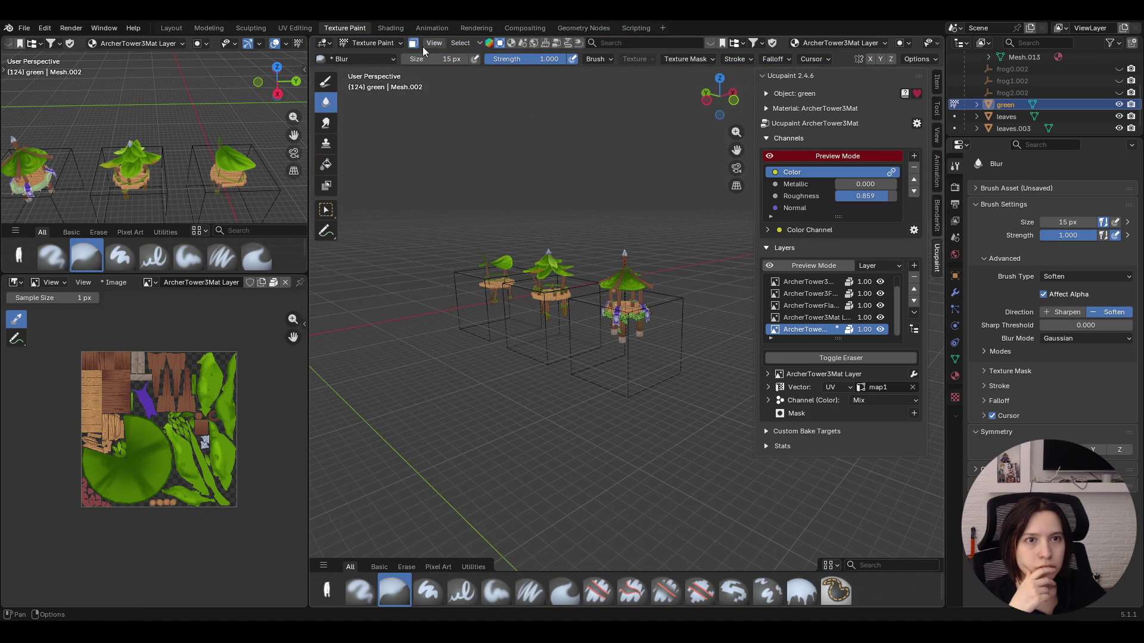
{"action": "middle_click_drag", "start_coordinate": [639, 243], "coordinate": [658, 437]}
{"action": "key", "text": "KP_Decimal"}
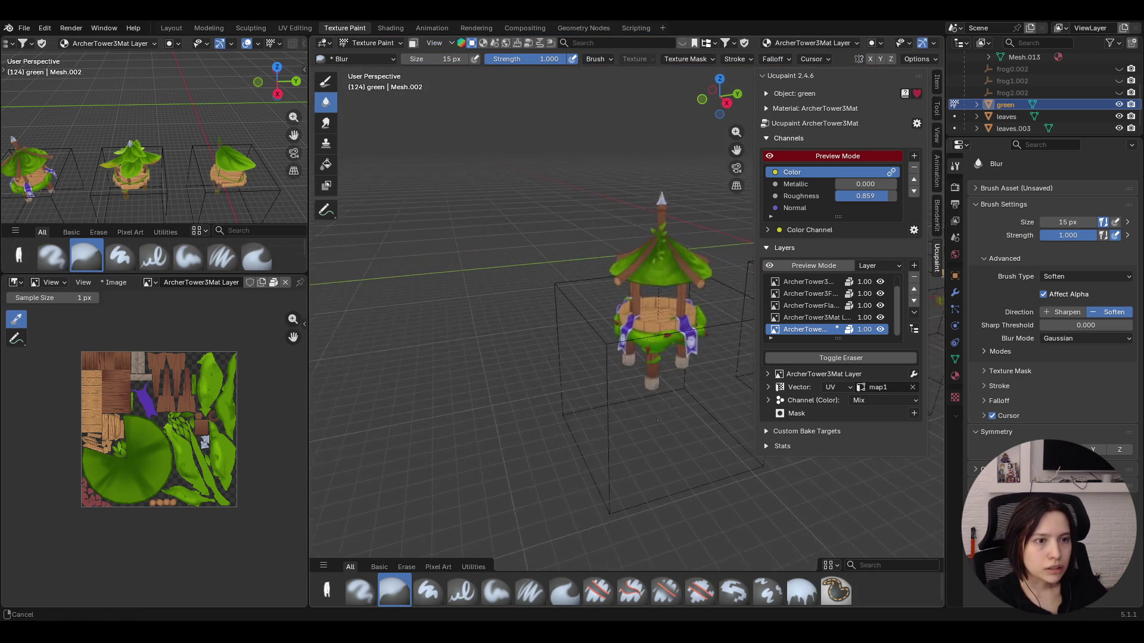
{"action": "middle_click_drag", "start_coordinate": [658, 437], "coordinate": [625, 420]}
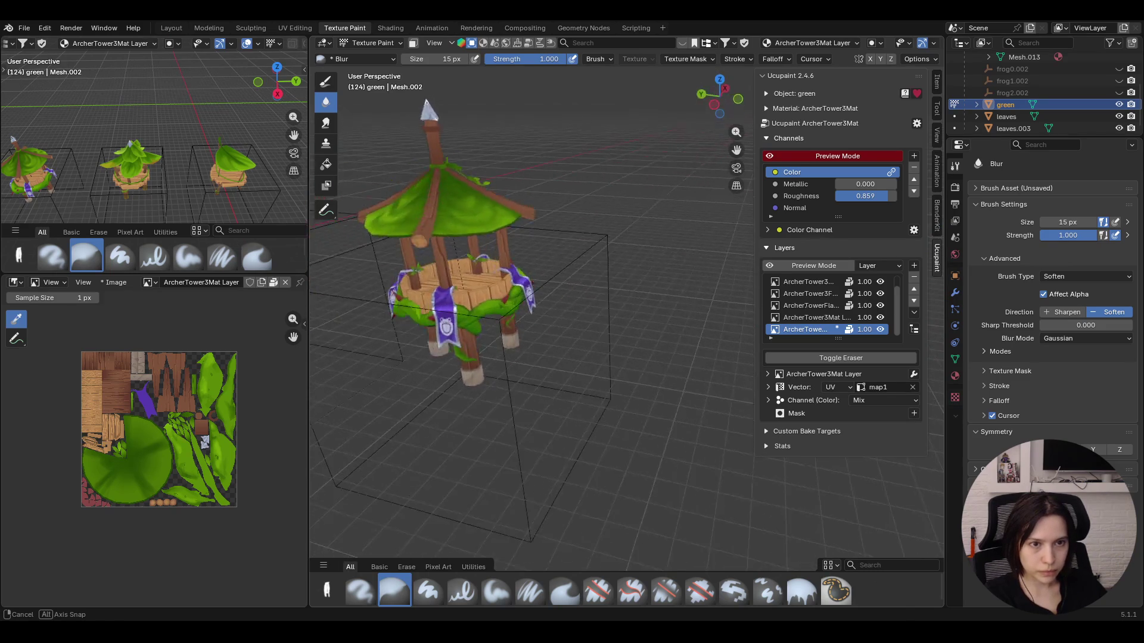
{"action": "middle_click_drag", "start_coordinate": [626, 420], "coordinate": [680, 393]}
{"action": "left_click", "coordinate": [881, 304]}
{"action": "left_click", "coordinate": [882, 305]}
{"action": "left_click", "coordinate": [881, 318]}
{"action": "scroll", "coordinate": [881, 314], "scroll_direction": "up", "scroll_amount": 2}
{"action": "left_click", "coordinate": [880, 306]}
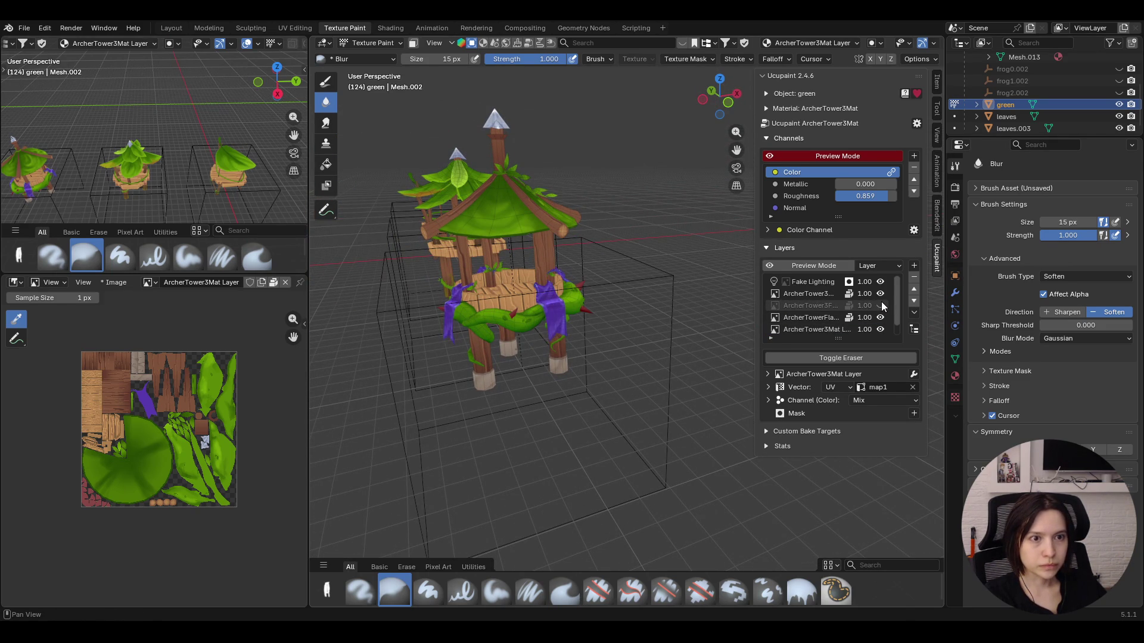
{"action": "left_click", "coordinate": [881, 306]}
{"action": "scroll", "coordinate": [858, 312], "scroll_direction": "down", "scroll_amount": 1}
{"action": "middle_click_drag", "start_coordinate": [679, 394], "coordinate": [625, 384]}
{"action": "left_click", "coordinate": [802, 332]}
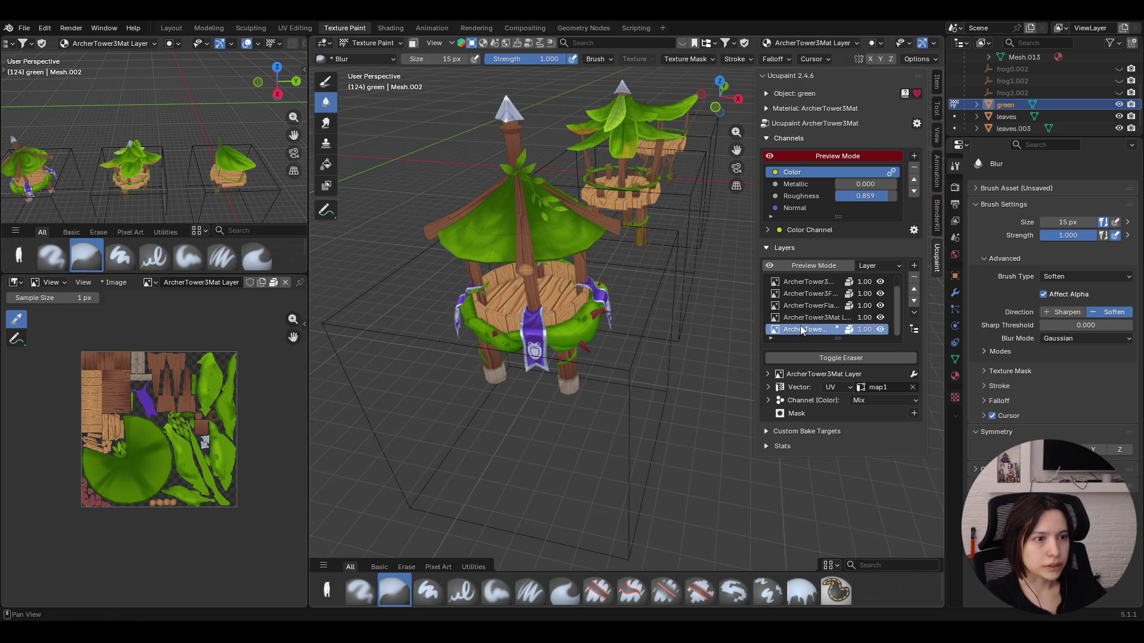
Add a new image layer of type Bump Map, ArcherTower3Mat Layer 5, to the tower material
{"action": "left_click", "coordinate": [913, 266]}
{"action": "left_click", "coordinate": [661, 280]}
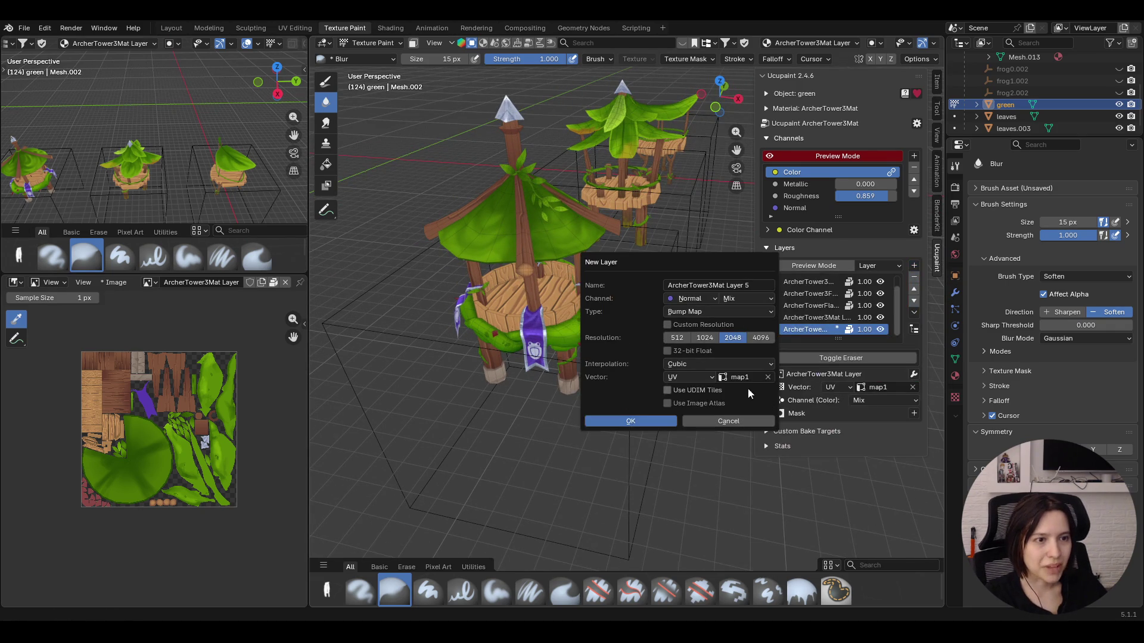
{"action": "left_click", "coordinate": [652, 421]}
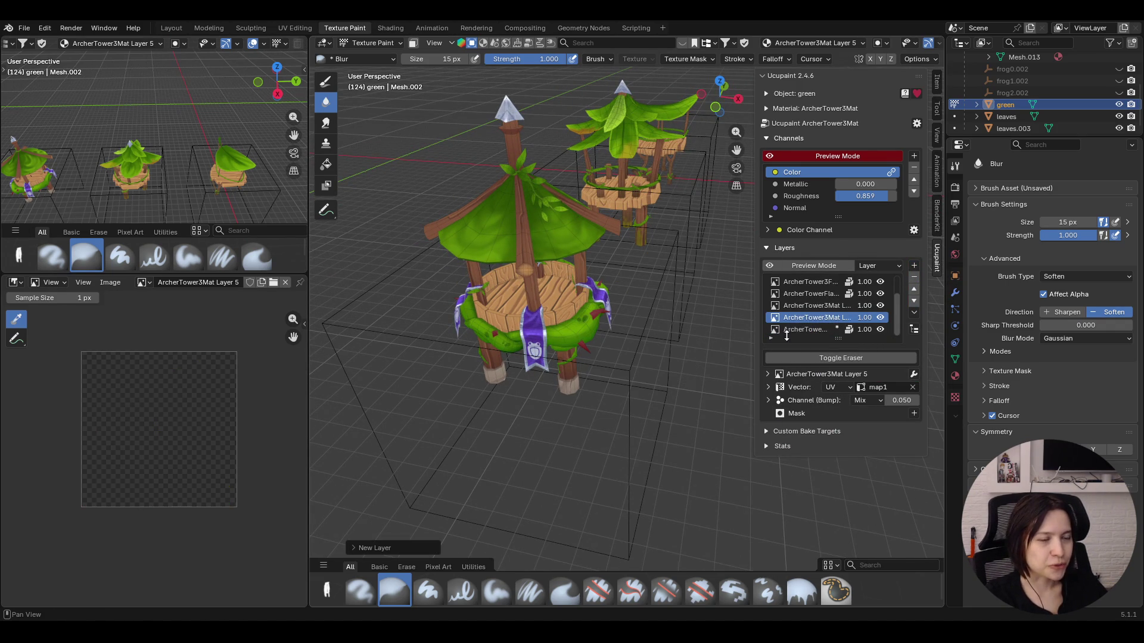
{"action": "middle_click_drag", "start_coordinate": [517, 366], "coordinate": [502, 358]}
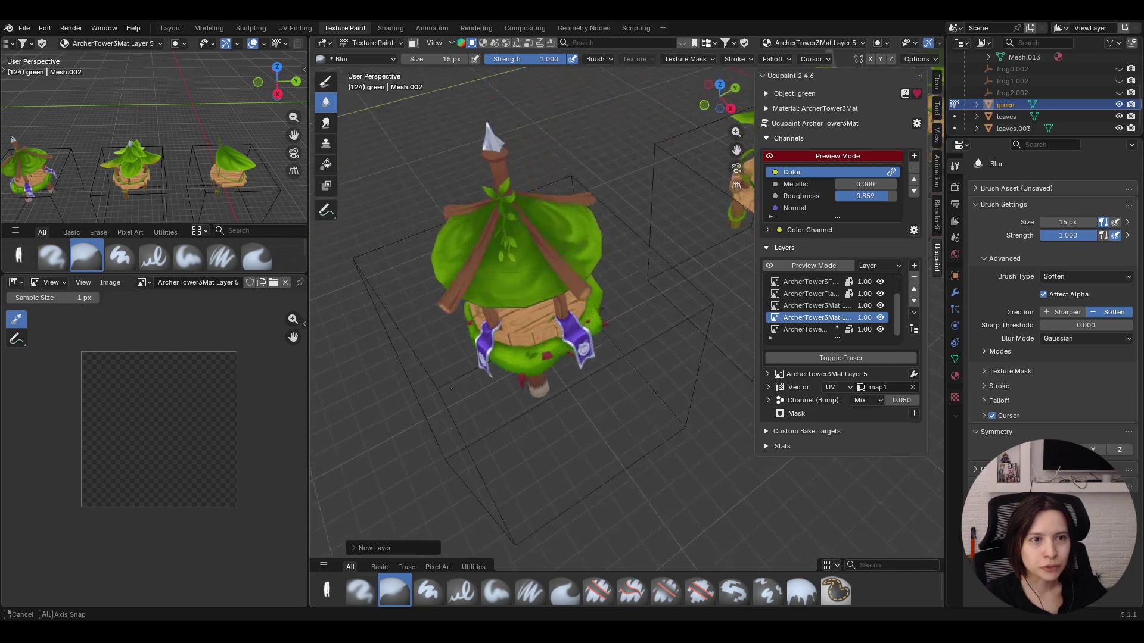
{"action": "middle_click_drag", "start_coordinate": [504, 359], "coordinate": [505, 529]}
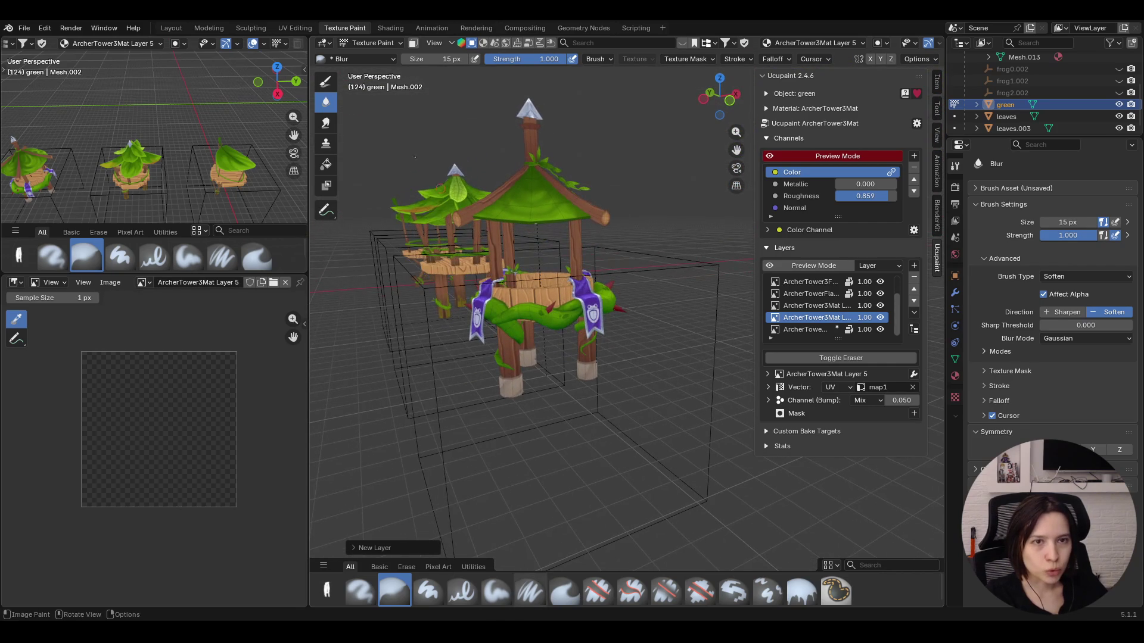
Enable the face-selection paint mask and switch to Select Box
{"action": "left_click", "coordinate": [413, 43]}
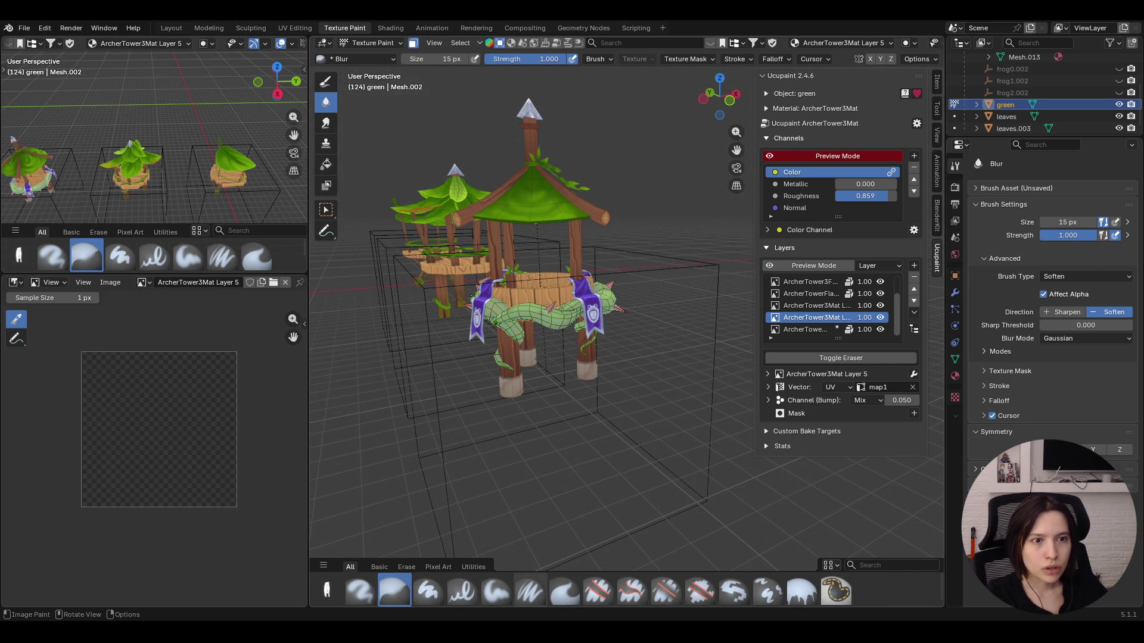
{"action": "left_click", "coordinate": [328, 211]}
{"action": "middle_click_drag", "start_coordinate": [599, 344], "coordinate": [506, 347]}
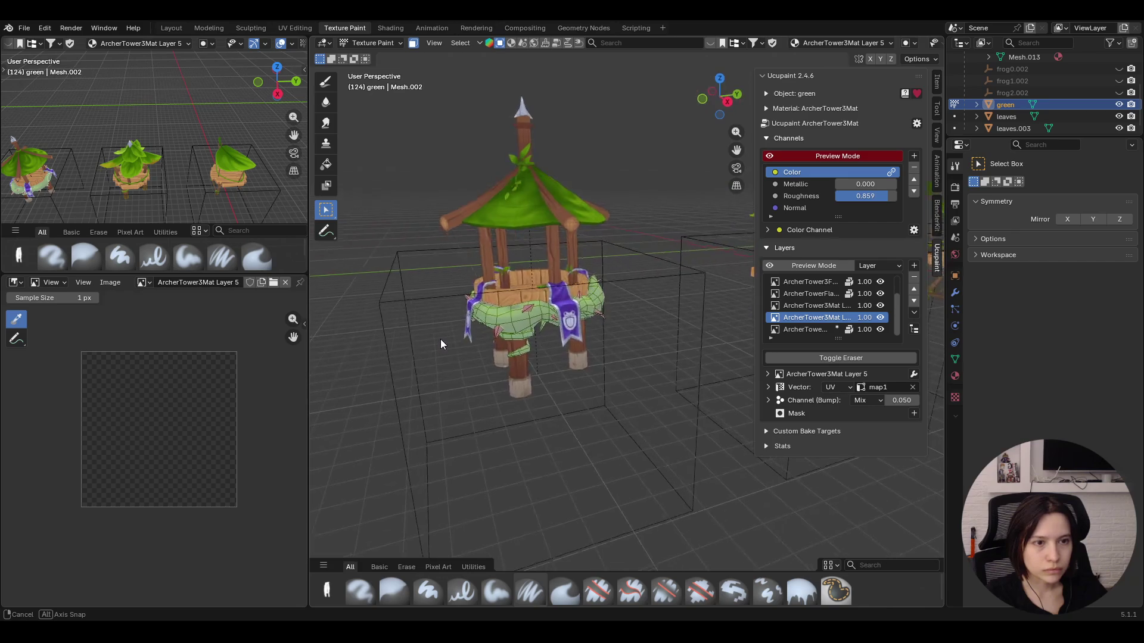
Orbit the tower and undo the selection so the mask covers the vine on the base ring
{"action": "middle_click_drag", "start_coordinate": [506, 343], "coordinate": [517, 338]}
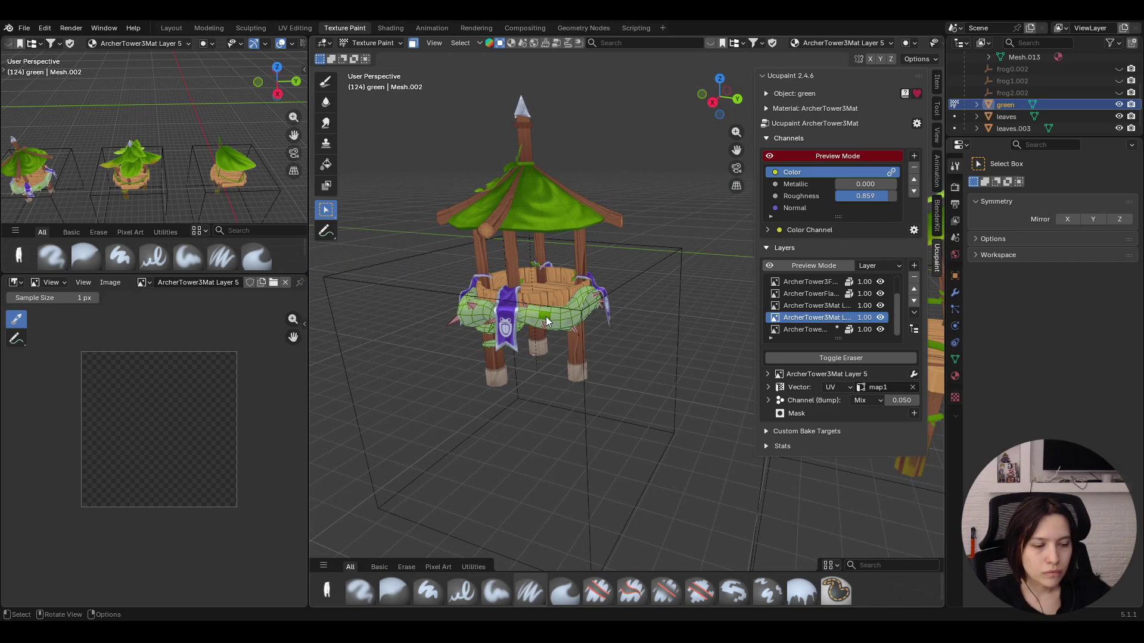
{"action": "mouse_move", "coordinate": [539, 312]}
{"action": "middle_mouse_down"}
{"action": "mouse_move", "coordinate": [599, 280]}
{"action": "mouse_move", "coordinate": [739, 317]}
{"action": "mouse_move", "coordinate": [902, 328]}
{"action": "mouse_move", "coordinate": [495, 312]}
{"action": "middle_mouse_up"}
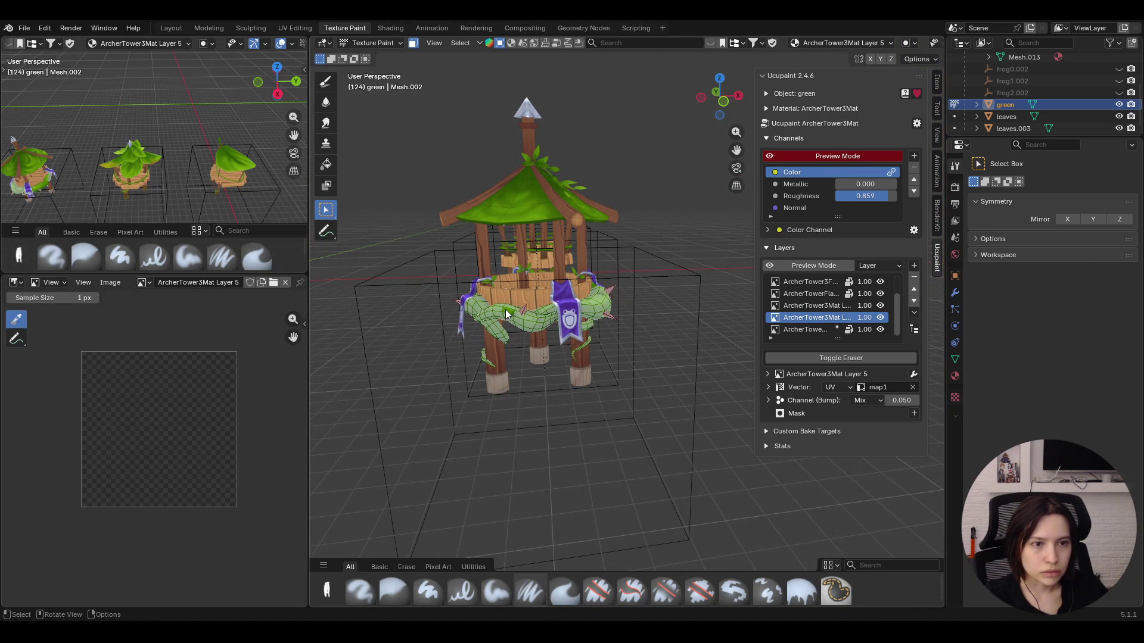
{"action": "mouse_move", "coordinate": [505, 309]}
{"action": "middle_mouse_down"}
{"action": "mouse_move", "coordinate": [496, 280]}
{"action": "mouse_move", "coordinate": [417, 257]}
{"action": "mouse_move", "coordinate": [515, 206]}
{"action": "mouse_move", "coordinate": [454, 342]}
{"action": "mouse_move", "coordinate": [503, 315]}
{"action": "mouse_move", "coordinate": [583, 334]}
{"action": "mouse_move", "coordinate": [635, 330]}
{"action": "mouse_move", "coordinate": [654, 375]}
{"action": "mouse_move", "coordinate": [690, 364]}
{"action": "mouse_move", "coordinate": [489, 290]}
{"action": "mouse_move", "coordinate": [514, 259]}
{"action": "middle_mouse_up"}
{"action": "key", "text": "ctrl+z"}
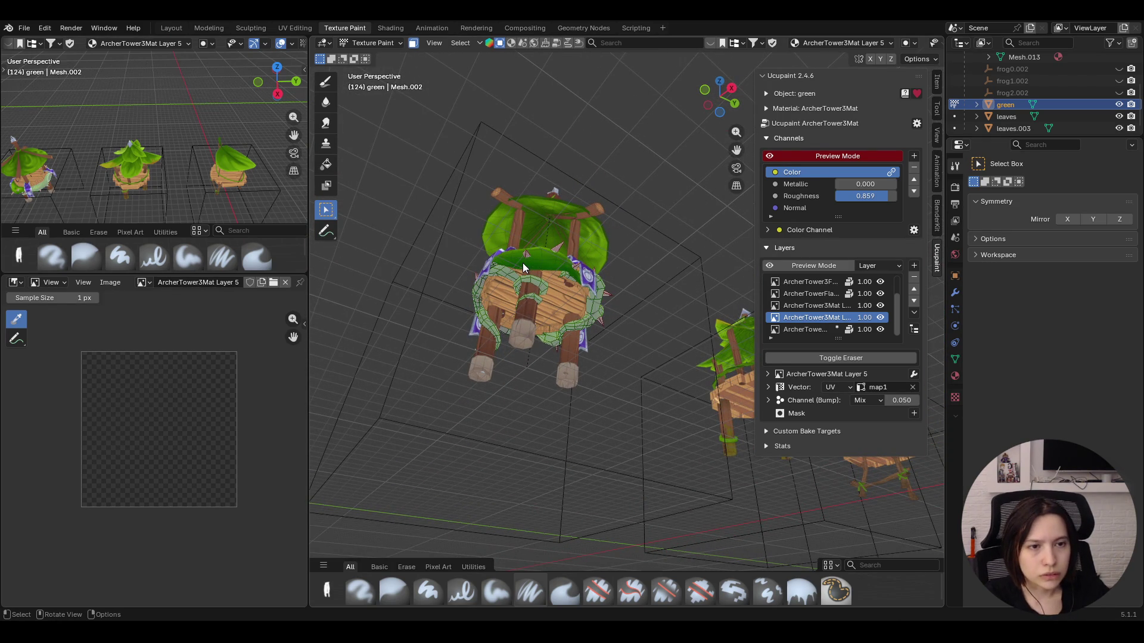
{"action": "mouse_move", "coordinate": [530, 282]}
{"action": "middle_mouse_down"}
{"action": "mouse_move", "coordinate": [651, 359]}
{"action": "mouse_move", "coordinate": [681, 338]}
{"action": "mouse_move", "coordinate": [477, 370]}
{"action": "mouse_move", "coordinate": [565, 308]}
{"action": "mouse_move", "coordinate": [455, 323]}
{"action": "mouse_move", "coordinate": [568, 305]}
{"action": "mouse_move", "coordinate": [587, 318]}
{"action": "middle_mouse_up"}
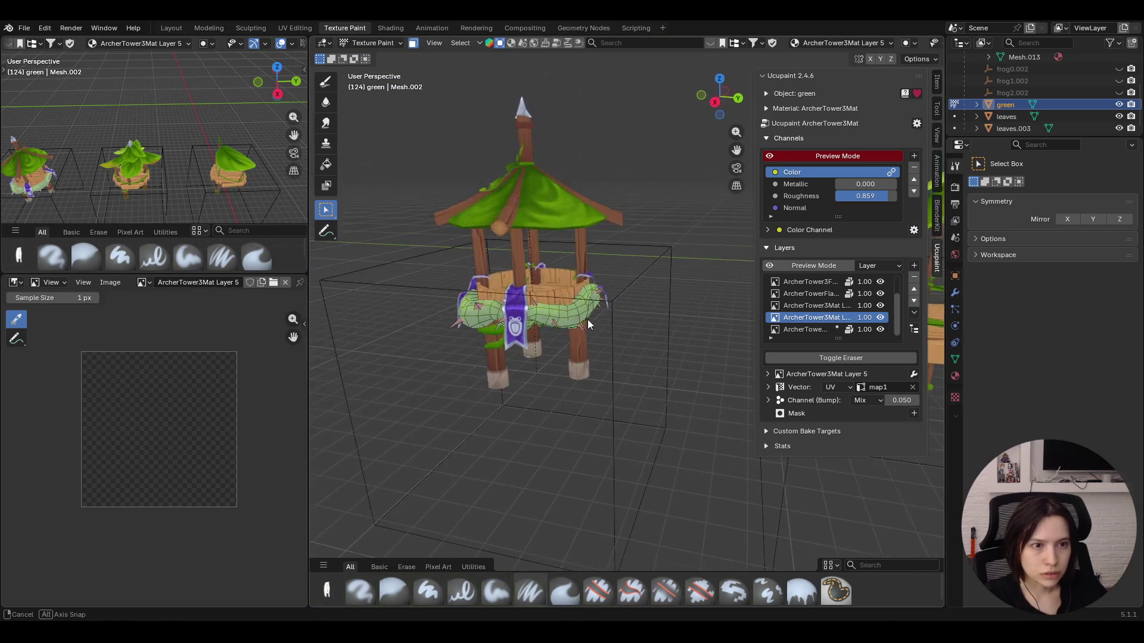
{"action": "mouse_move", "coordinate": [567, 307]}
{"action": "middle_mouse_down"}
{"action": "mouse_move", "coordinate": [627, 335]}
{"action": "mouse_move", "coordinate": [563, 346]}
{"action": "middle_mouse_up"}
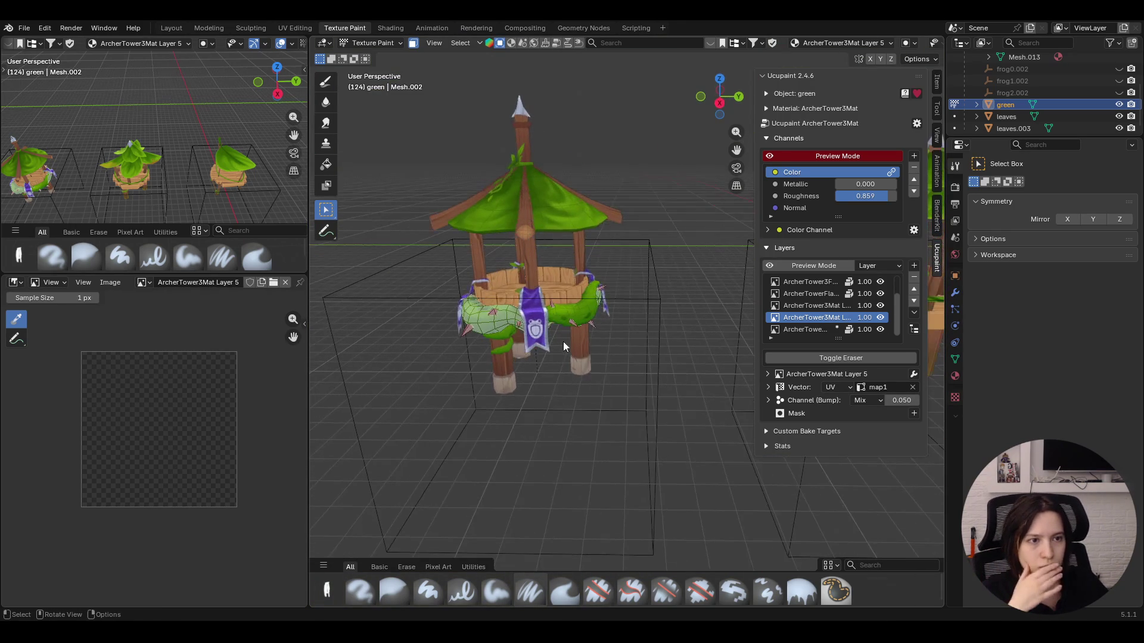
Pick the Fill brush with a pale green colour for the bump layer
{"action": "left_click", "coordinate": [802, 590]}
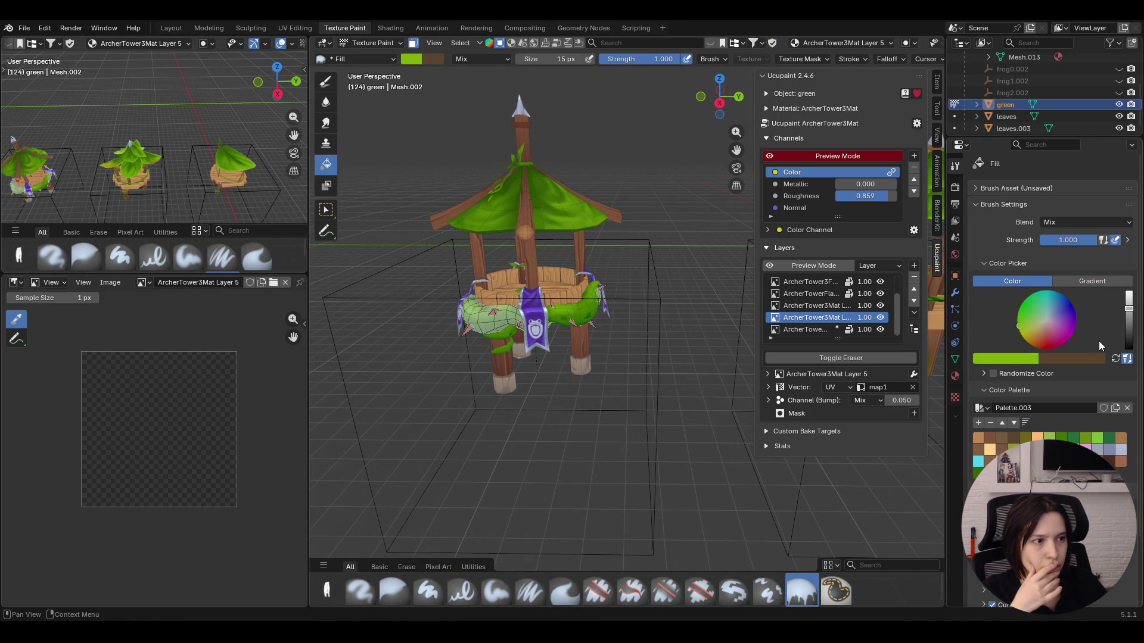
{"action": "left_click_drag", "start_coordinate": [1027, 309], "coordinate": [1035, 307]}
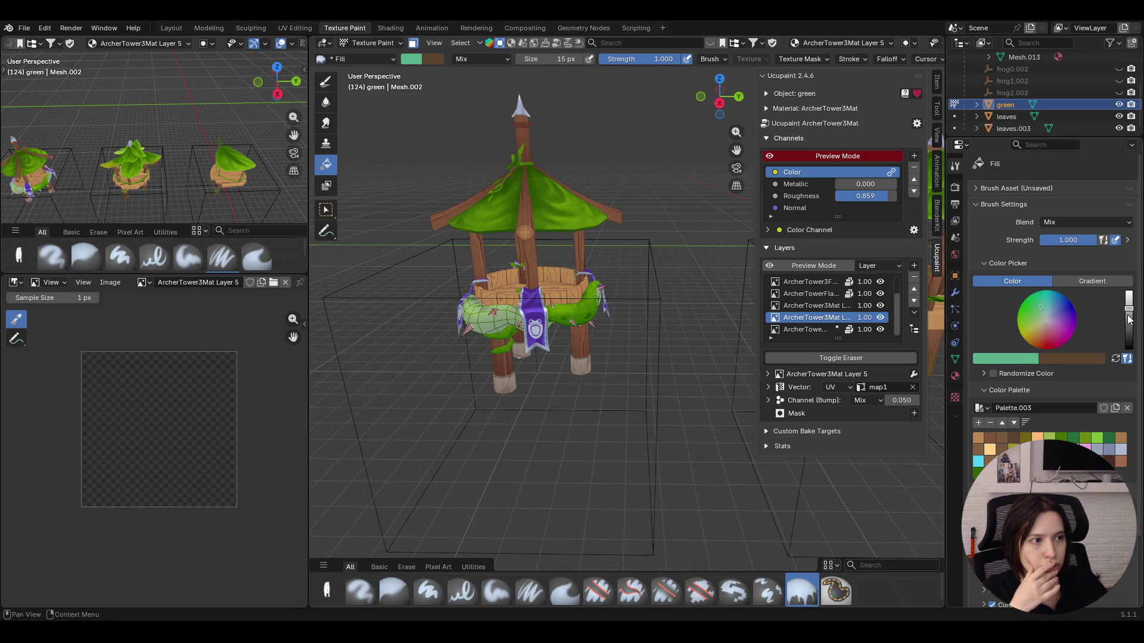
{"action": "mouse_move", "coordinate": [531, 374]}
{"action": "middle_mouse_down"}
{"action": "mouse_move", "coordinate": [485, 390]}
{"action": "mouse_move", "coordinate": [498, 352]}
{"action": "middle_mouse_up"}
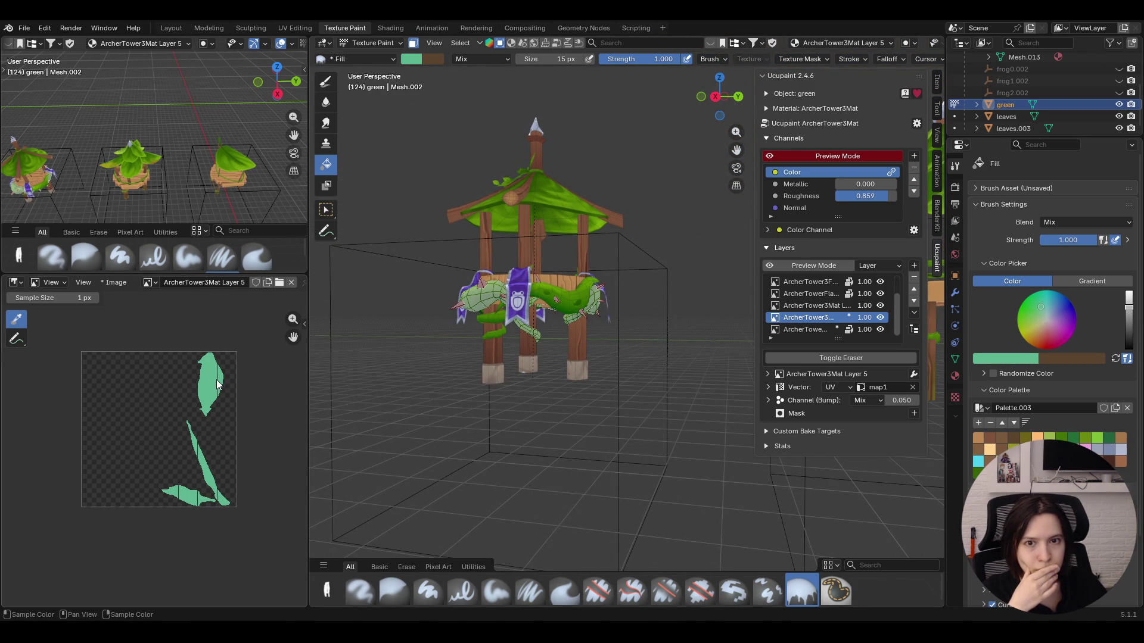
Set the side image editor to Paint mode and bring the vine's UV islands into view
{"action": "left_click", "coordinate": [56, 283]}
{"action": "left_click", "coordinate": [54, 326]}
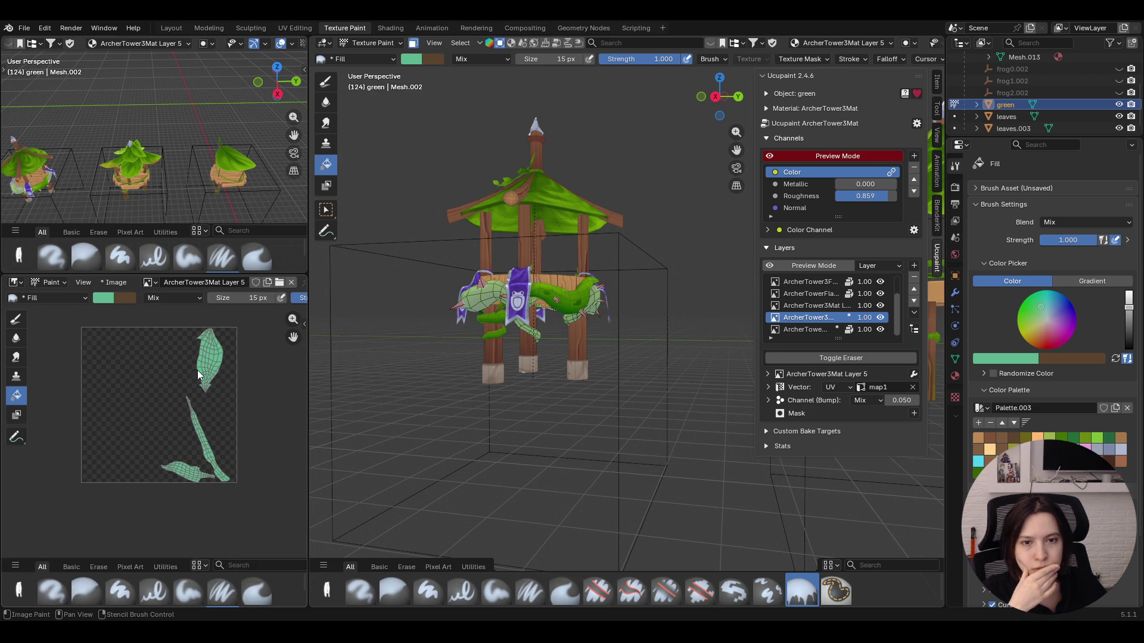
{"action": "middle_click_drag", "start_coordinate": [239, 374], "coordinate": [247, 380]}
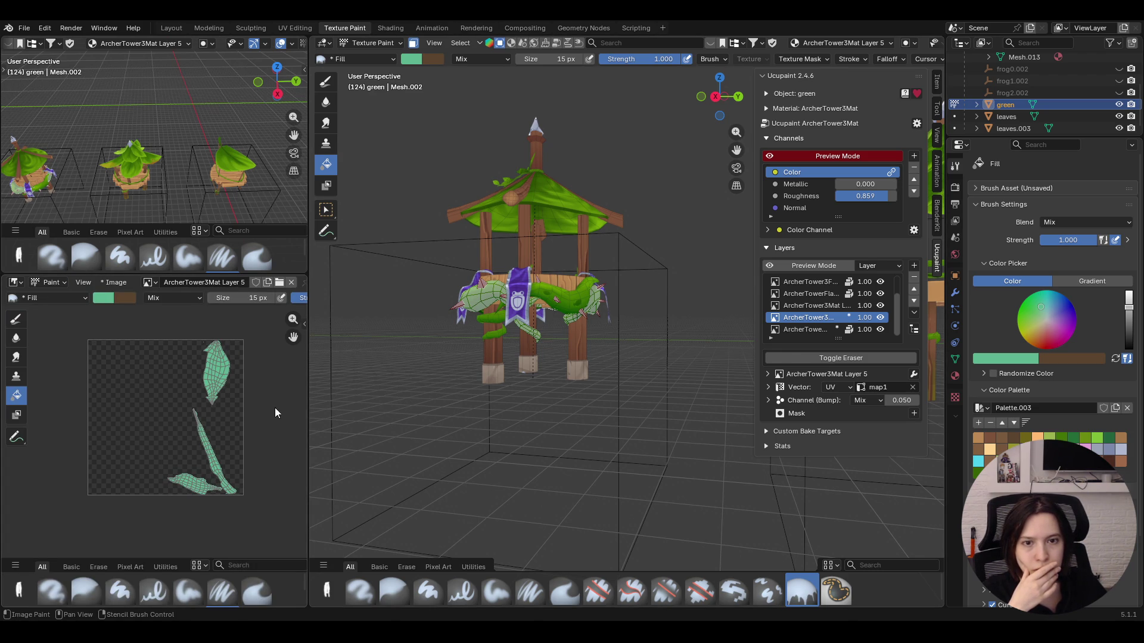
{"action": "middle_click_drag", "start_coordinate": [499, 413], "coordinate": [570, 458]}
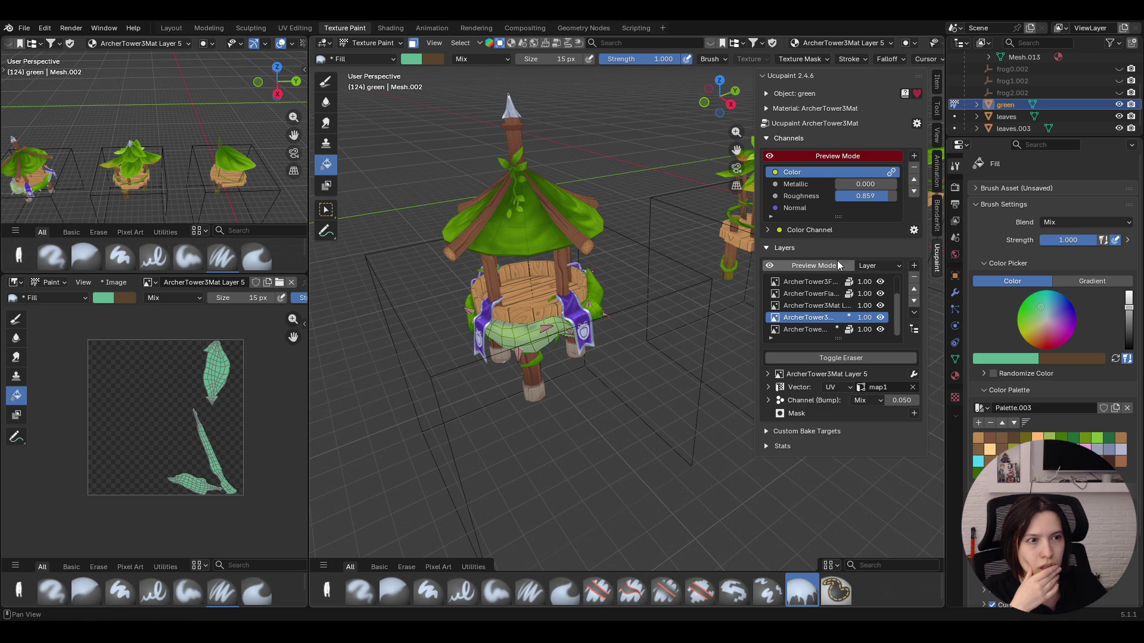
Toggle the paint mask and look over the painted tower from several angles
{"action": "left_click", "coordinate": [413, 47]}
{"action": "left_click", "coordinate": [414, 47]}
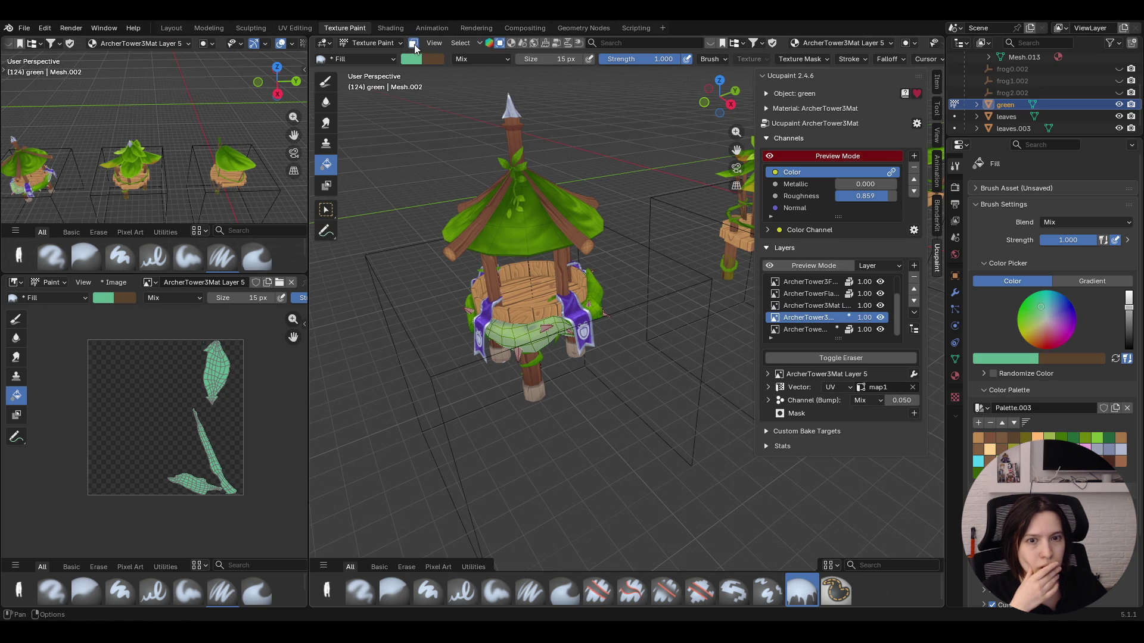
{"action": "middle_click_drag", "start_coordinate": [603, 229], "coordinate": [459, 201]}
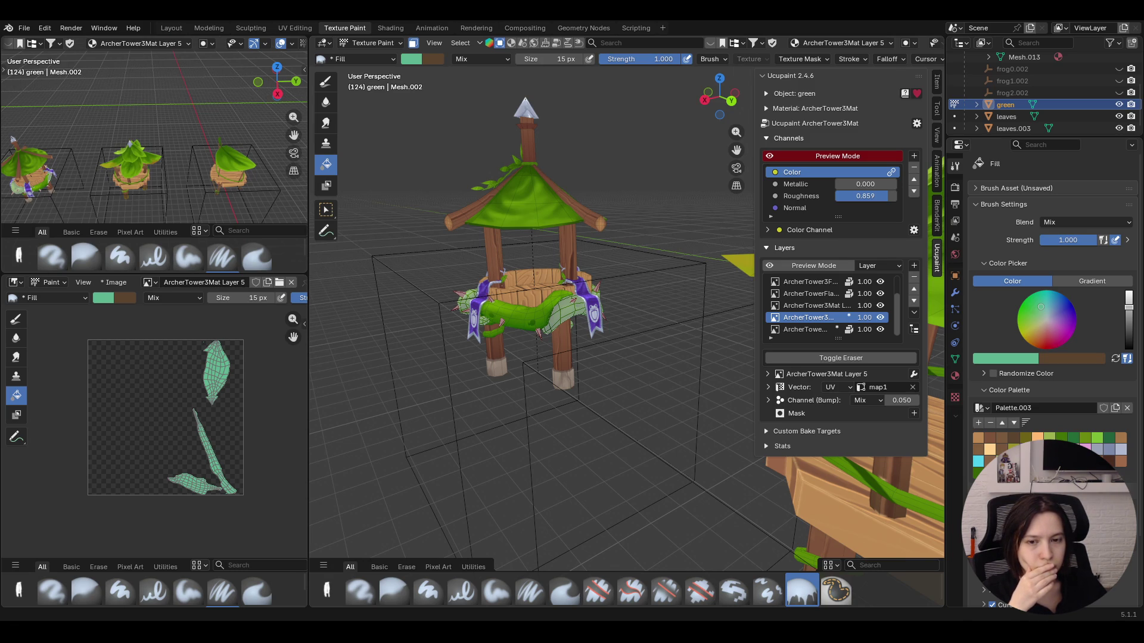
{"action": "middle_click_drag", "start_coordinate": [544, 446], "coordinate": [601, 437]}
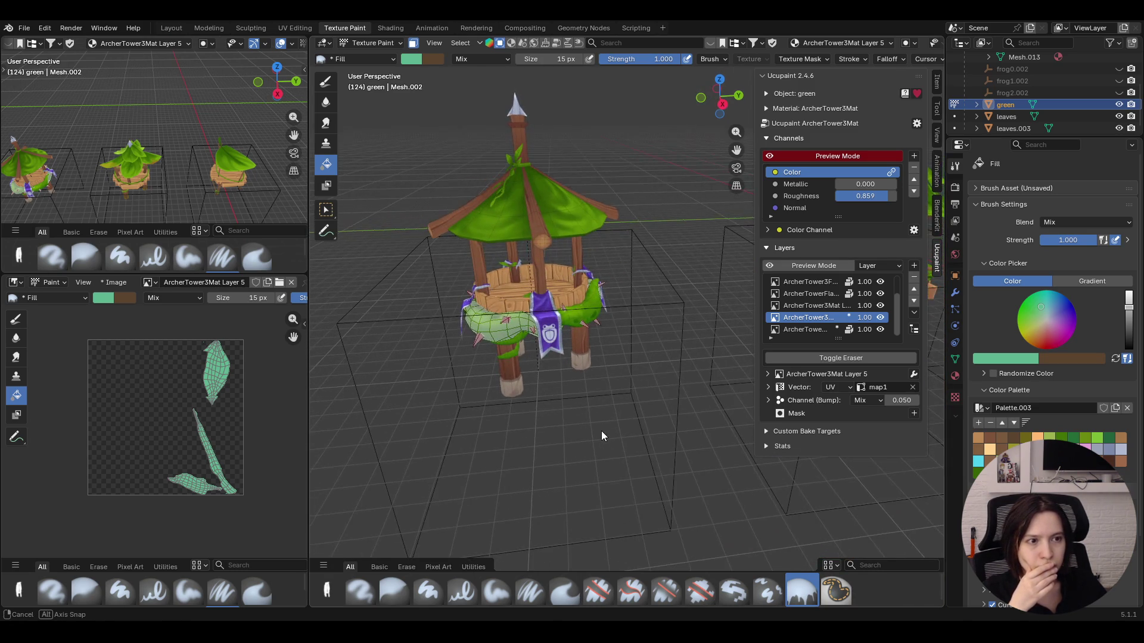
{"action": "middle_click_drag", "start_coordinate": [601, 431], "coordinate": [562, 374]}
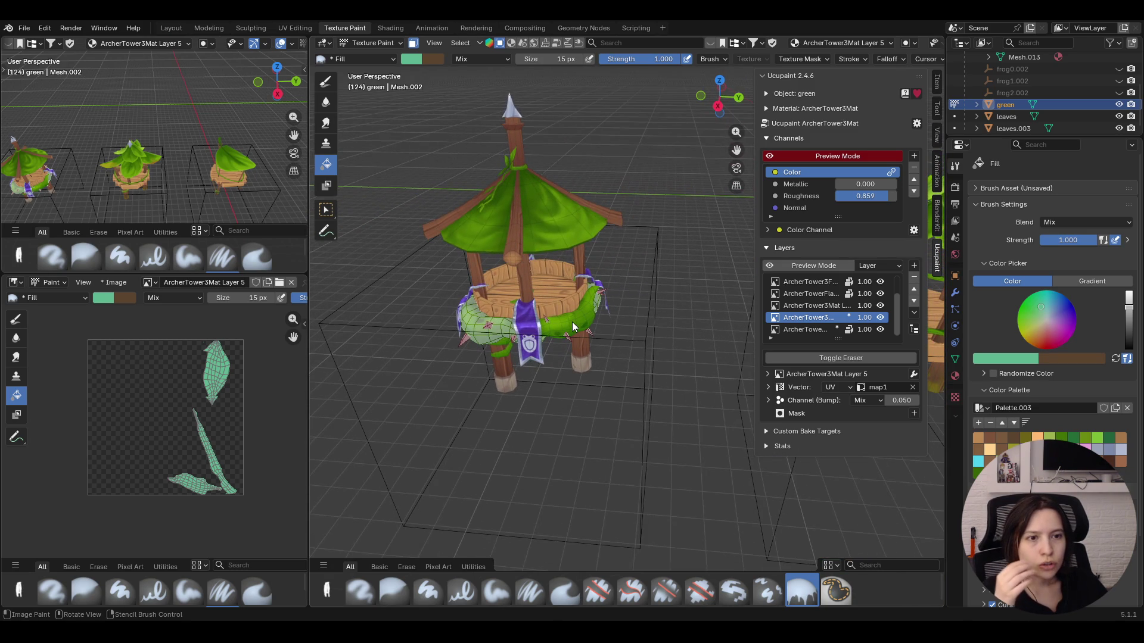
Hide the current vine paint layer and request its removal with the Layers minus button
{"action": "left_click", "coordinate": [881, 318]}
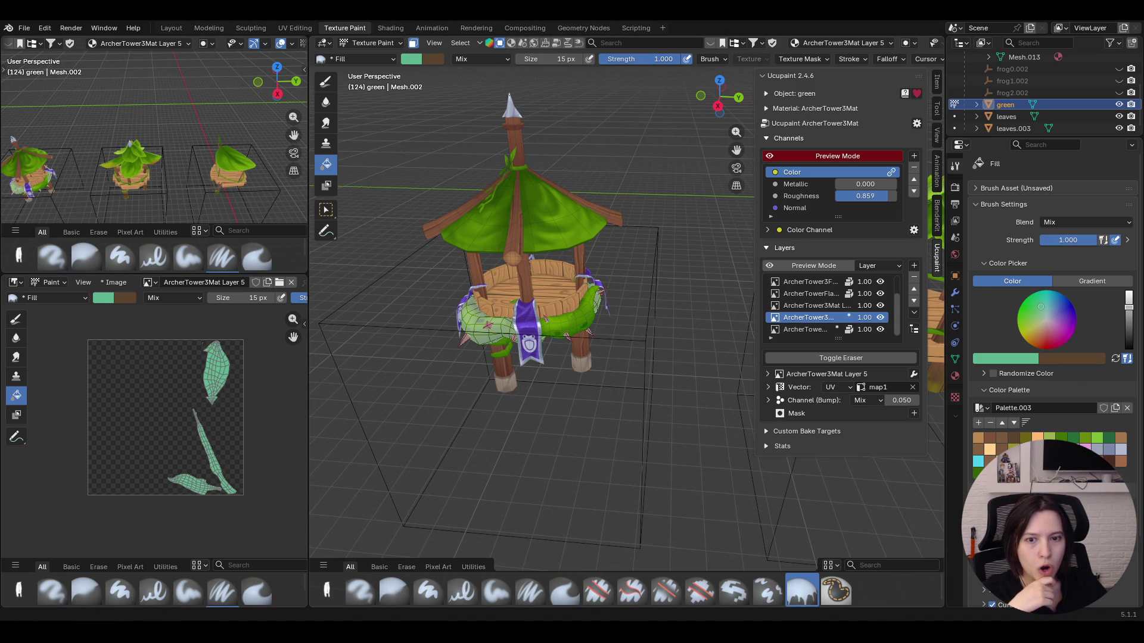
{"action": "mouse_move", "coordinate": [517, 380]}
{"action": "middle_mouse_down"}
{"action": "mouse_move", "coordinate": [722, 375]}
{"action": "mouse_move", "coordinate": [807, 350]}
{"action": "mouse_move", "coordinate": [561, 400]}
{"action": "middle_mouse_up"}
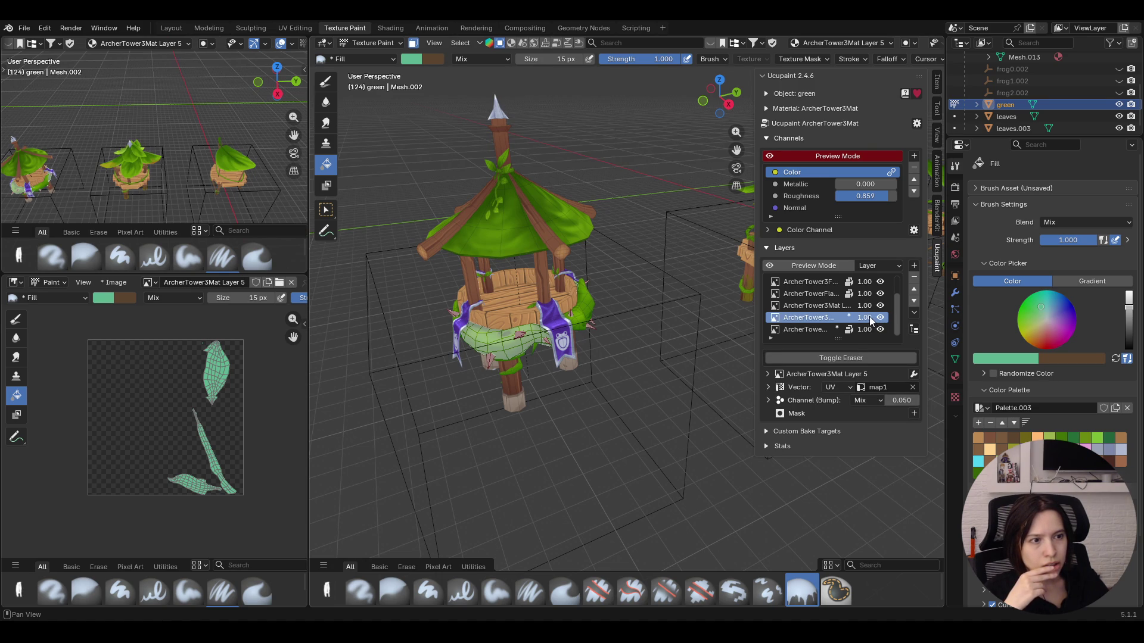
{"action": "left_click", "coordinate": [913, 284]}
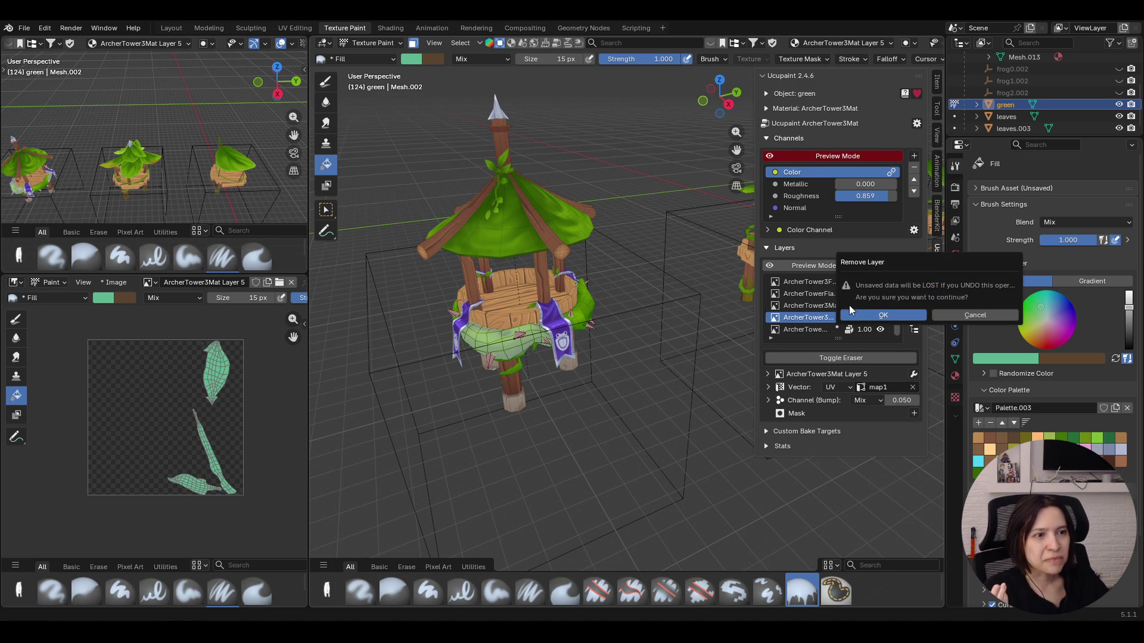
Confirm the removal and create a new image layer on the Color channel, then inspect the leaf shapes on the tower
{"action": "left_click", "coordinate": [881, 318]}
{"action": "left_click", "coordinate": [913, 266]}
{"action": "left_click", "coordinate": [674, 277]}
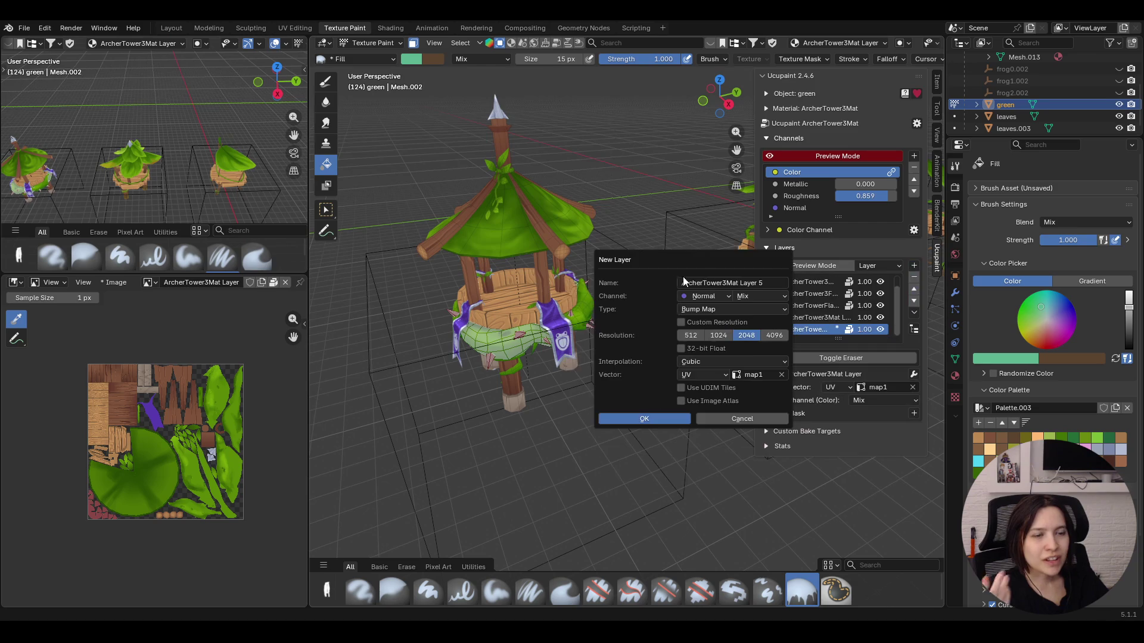
{"action": "left_click", "coordinate": [719, 298]}
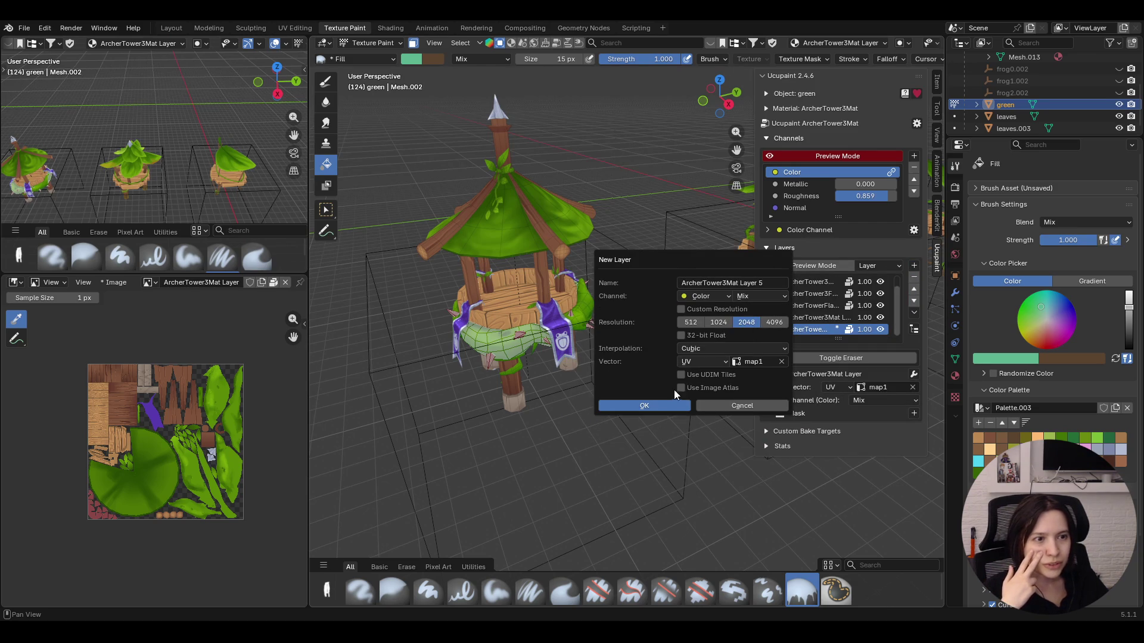
{"action": "left_click", "coordinate": [650, 406]}
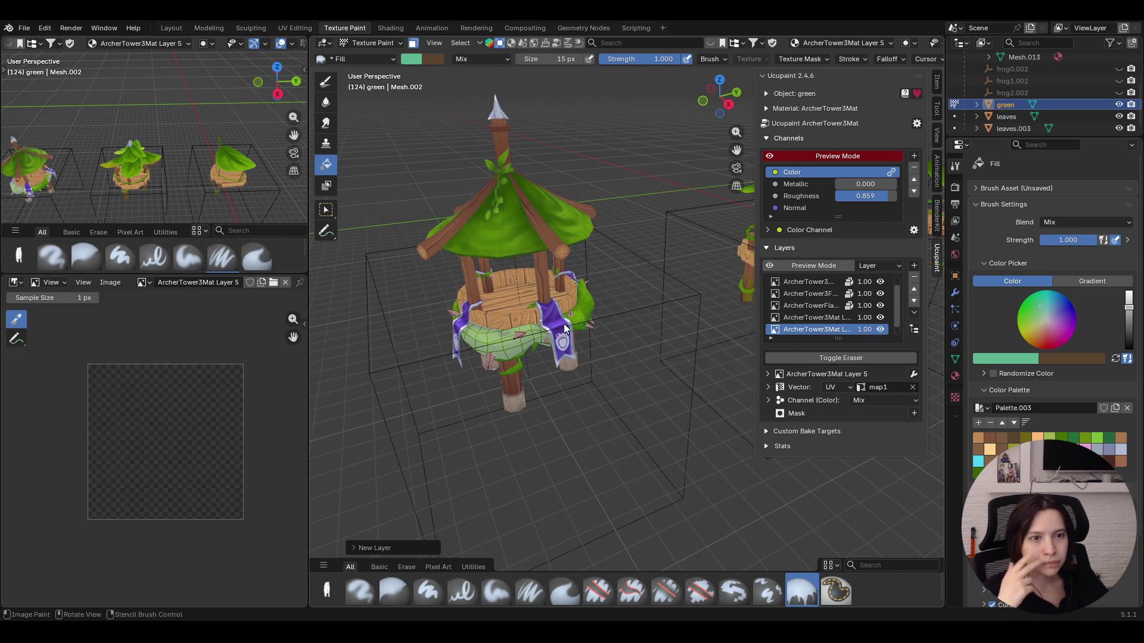
{"action": "mouse_move", "coordinate": [662, 351]}
{"action": "middle_mouse_down"}
{"action": "mouse_move", "coordinate": [570, 343]}
{"action": "mouse_move", "coordinate": [553, 319]}
{"action": "mouse_move", "coordinate": [582, 334]}
{"action": "mouse_move", "coordinate": [566, 365]}
{"action": "mouse_move", "coordinate": [585, 357]}
{"action": "middle_mouse_up"}
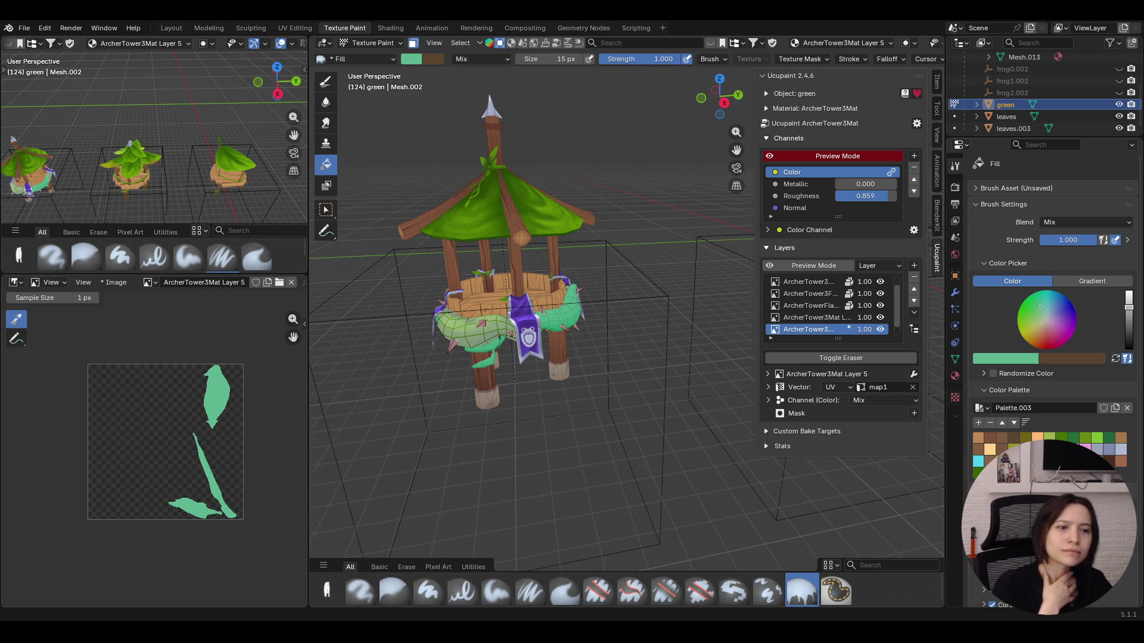
{"action": "mouse_move", "coordinate": [525, 393]}
{"action": "middle_mouse_down"}
{"action": "mouse_move", "coordinate": [475, 396]}
{"action": "mouse_move", "coordinate": [708, 384]}
{"action": "middle_mouse_up"}
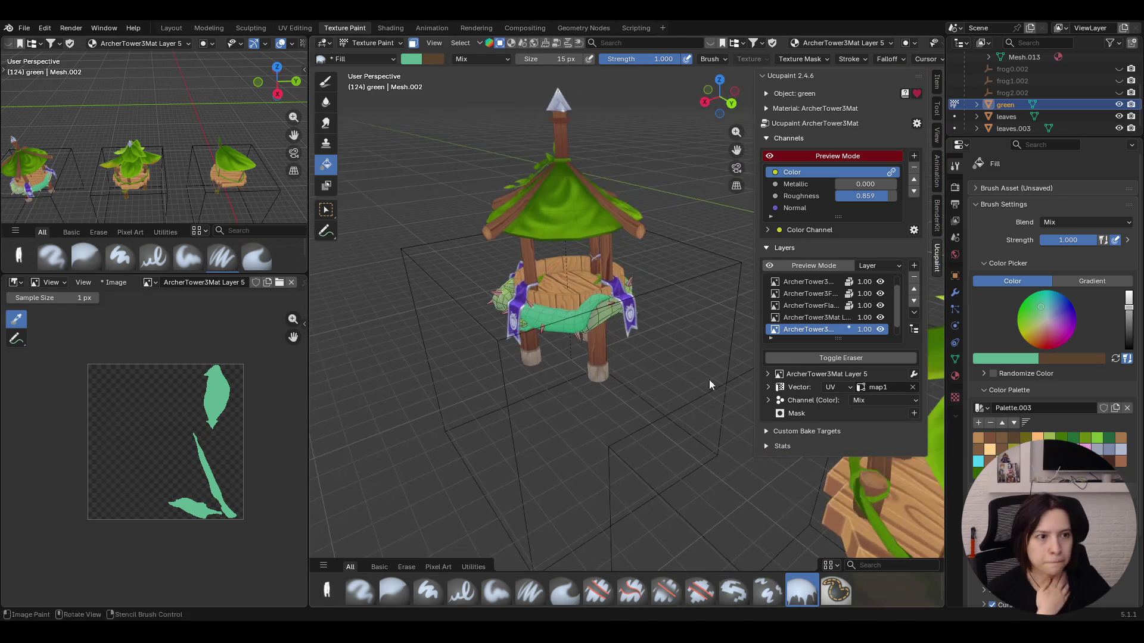
Try Add and Subtract colour blending on Layer 5, then settle on Multiply for darker leaf shading
{"action": "left_click", "coordinate": [898, 401]}
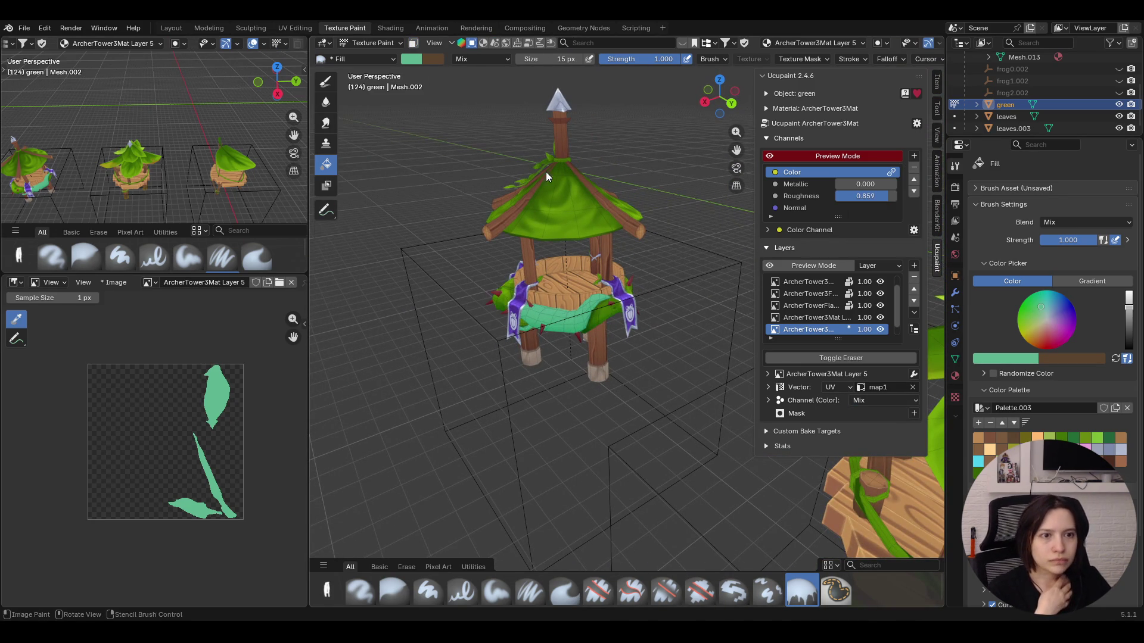
{"action": "middle_click_drag", "start_coordinate": [482, 116], "coordinate": [624, 234]}
{"action": "left_click", "coordinate": [884, 400]}
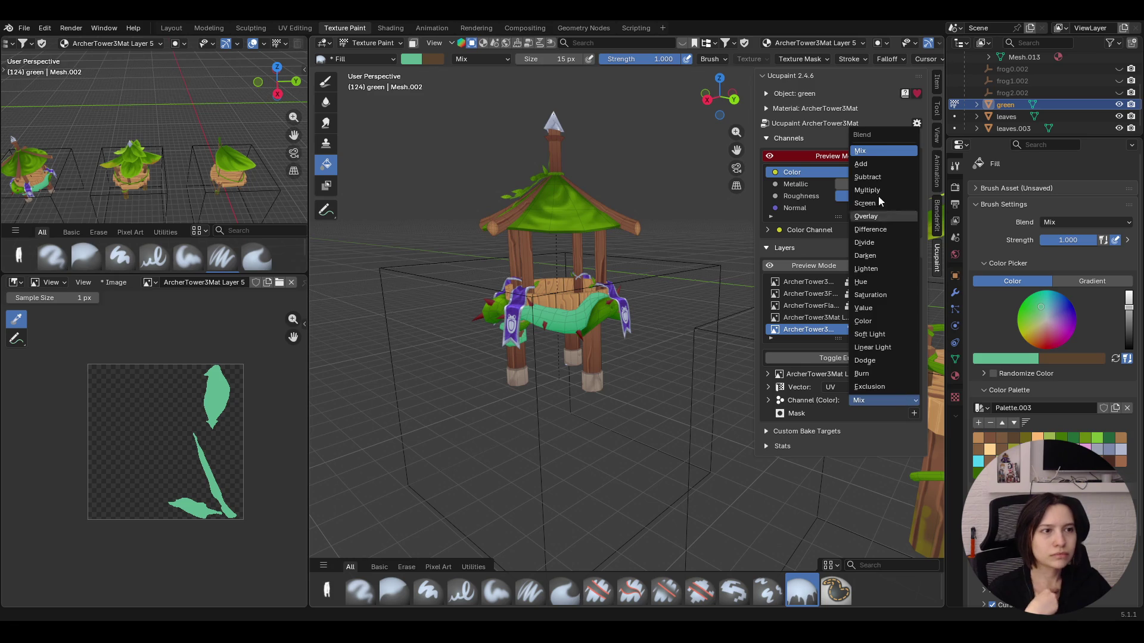
{"action": "left_click", "coordinate": [860, 163]}
{"action": "left_click", "coordinate": [891, 399]}
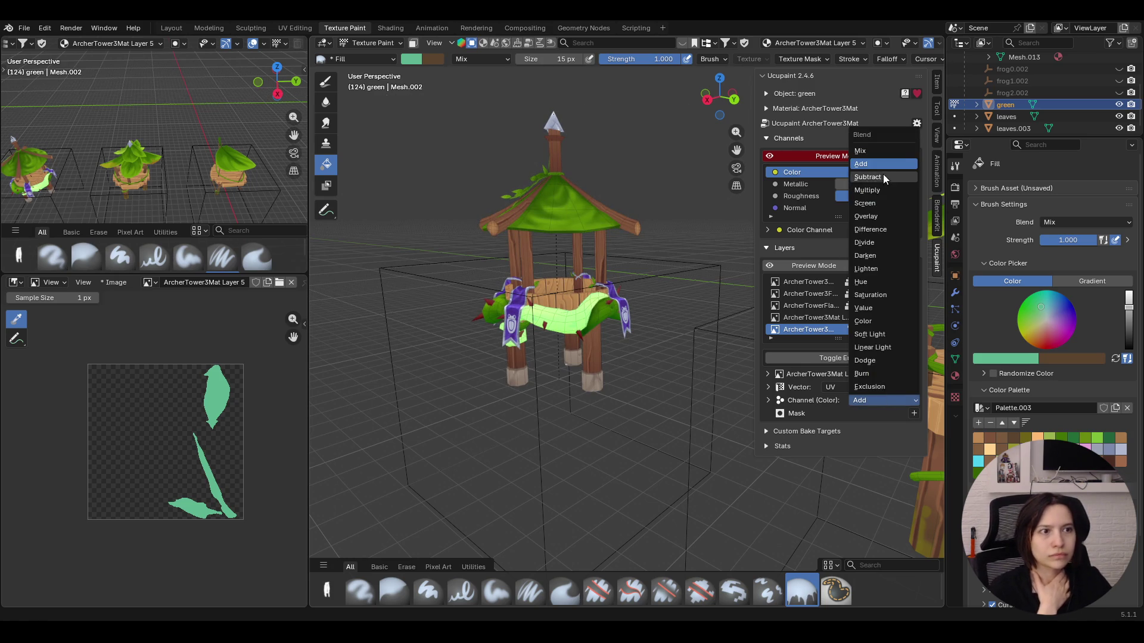
{"action": "left_click", "coordinate": [884, 177]}
{"action": "left_click", "coordinate": [878, 399]}
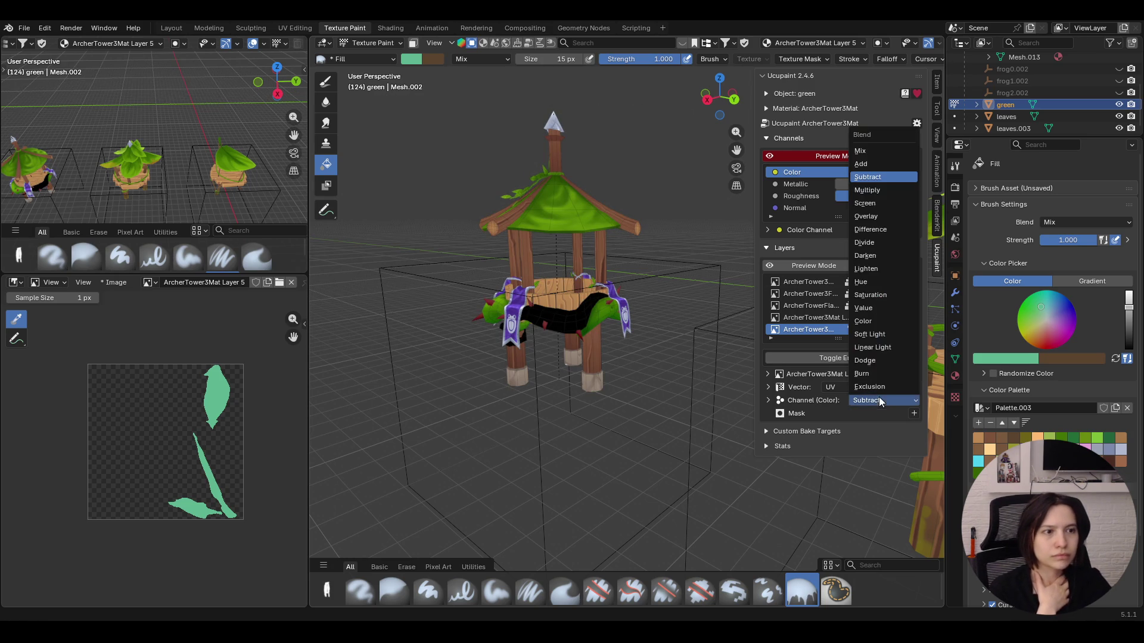
{"action": "left_click", "coordinate": [871, 190]}
{"action": "middle_click_drag", "start_coordinate": [626, 358], "coordinate": [557, 218]}
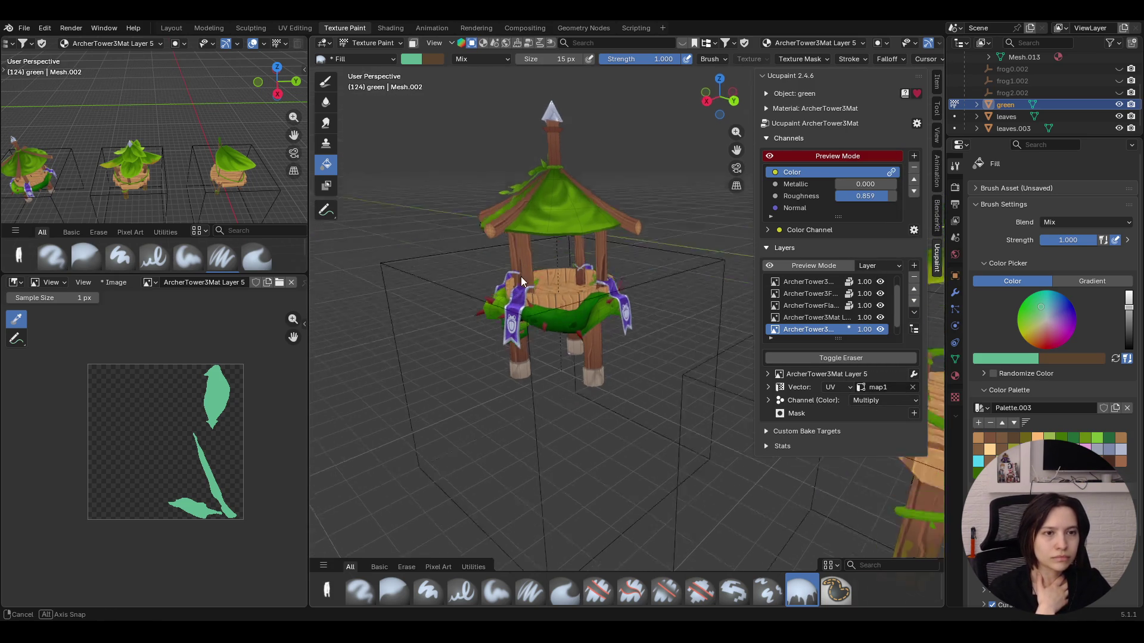
{"action": "scroll", "coordinate": [557, 223], "scroll_direction": "down", "scroll_amount": 4}
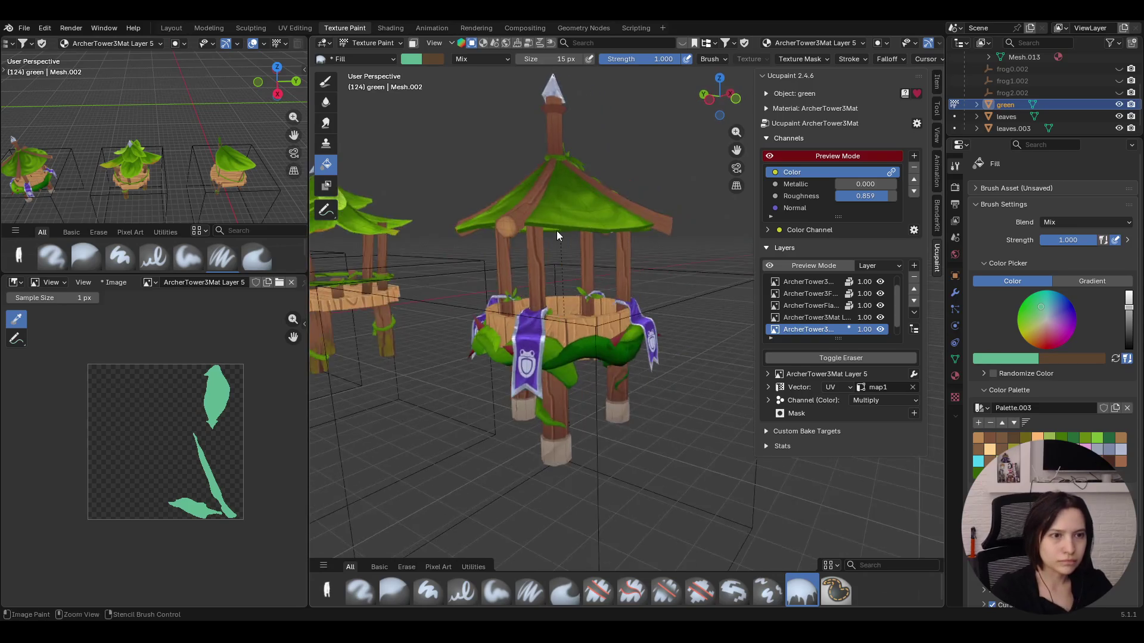
Hide the viewport overlays and expand Layer 5's per-channel blending settings
{"action": "mouse_move", "coordinate": [557, 237]}
{"action": "middle_mouse_down"}
{"action": "mouse_move", "coordinate": [677, 274]}
{"action": "mouse_move", "coordinate": [294, 246]}
{"action": "middle_mouse_up"}
{"action": "mouse_move", "coordinate": [488, 239]}
{"action": "middle_mouse_down"}
{"action": "mouse_move", "coordinate": [471, 253]}
{"action": "mouse_move", "coordinate": [493, 252]}
{"action": "middle_mouse_up"}
{"action": "scroll", "coordinate": [880, 49], "scroll_direction": "down", "scroll_amount": 2}
{"action": "scroll", "coordinate": [880, 50], "scroll_direction": "down", "scroll_amount": 2}
{"action": "scroll", "coordinate": [881, 49], "scroll_direction": "down", "scroll_amount": 2}
{"action": "left_click", "coordinate": [826, 43]}
{"action": "middle_click_drag", "start_coordinate": [605, 315], "coordinate": [584, 332]}
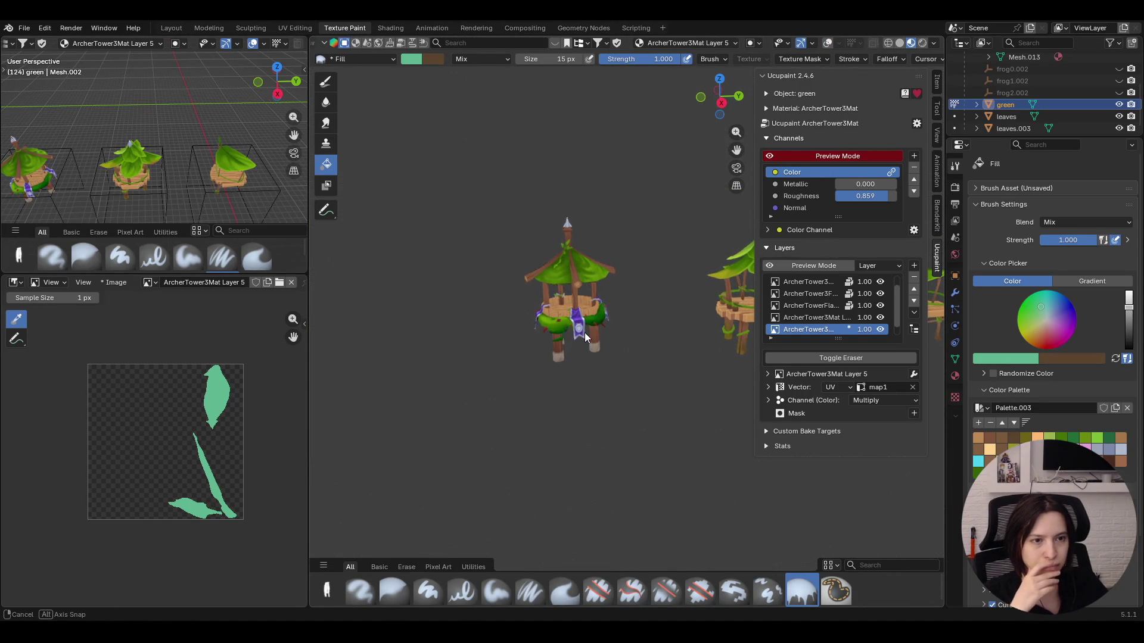
{"action": "left_click", "coordinate": [898, 399]}
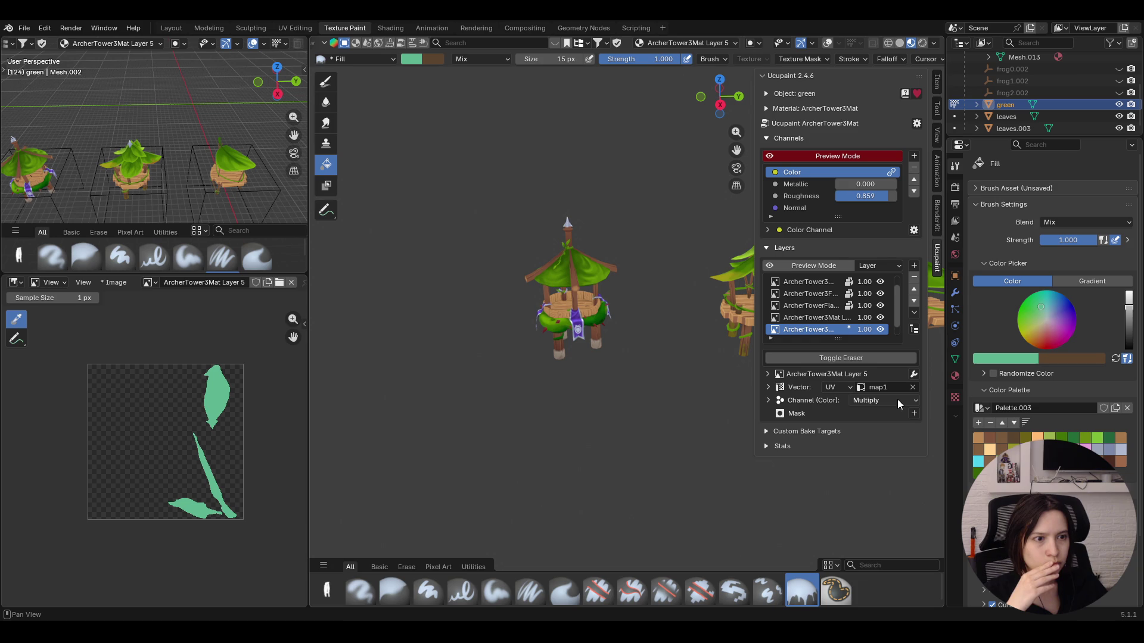
{"action": "left_click", "coordinate": [770, 400]}
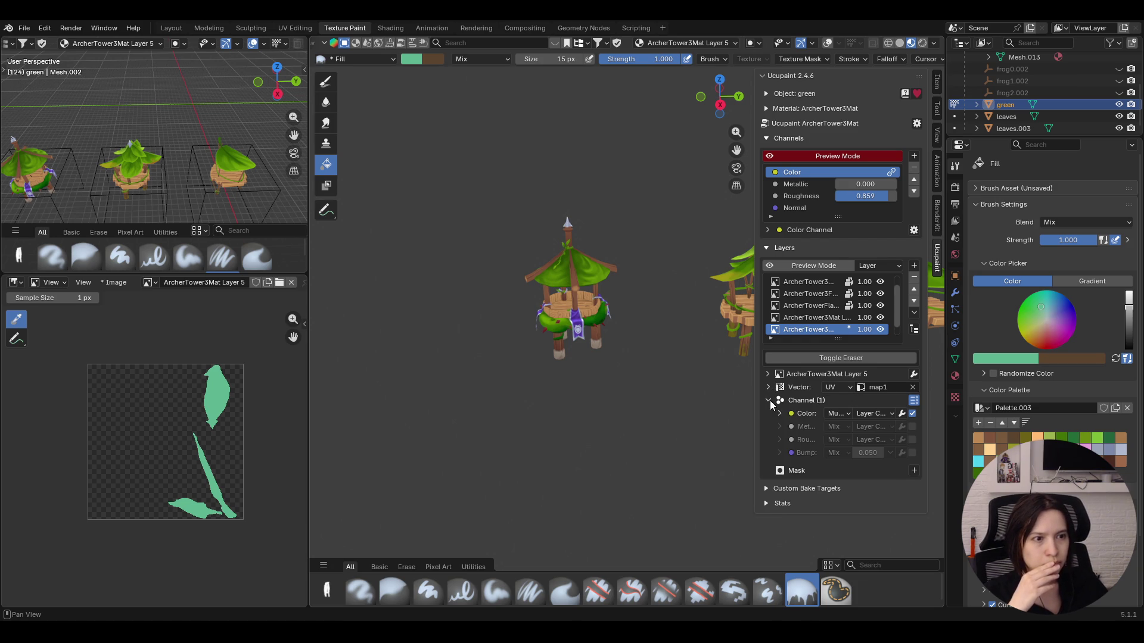
Lower Layer 5's colour channel blend amount to 0.814, leaving no channel modifier added
{"action": "left_click", "coordinate": [901, 413]}
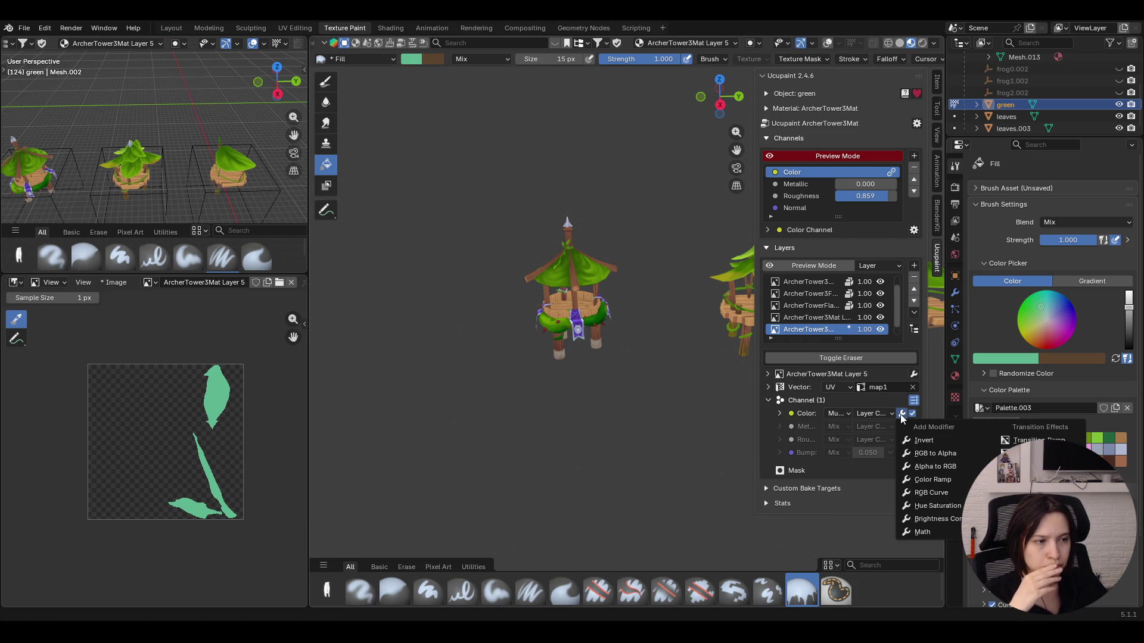
{"action": "left_click", "coordinate": [903, 415]}
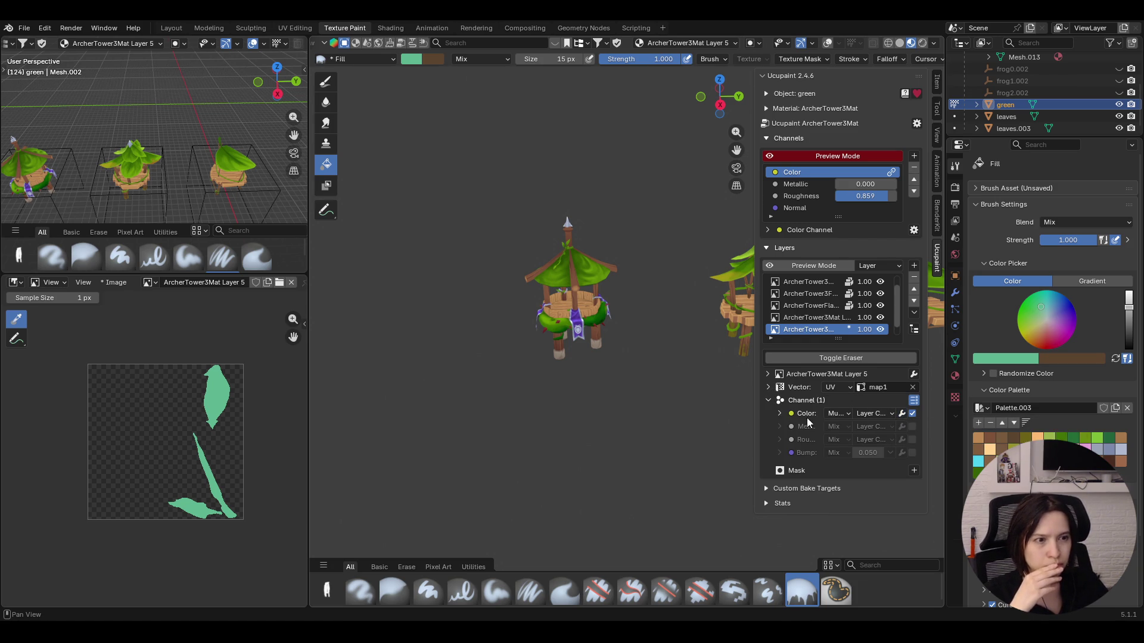
{"action": "left_click", "coordinate": [779, 414]}
{"action": "left_click_drag", "start_coordinate": [887, 429], "coordinate": [925, 405]}
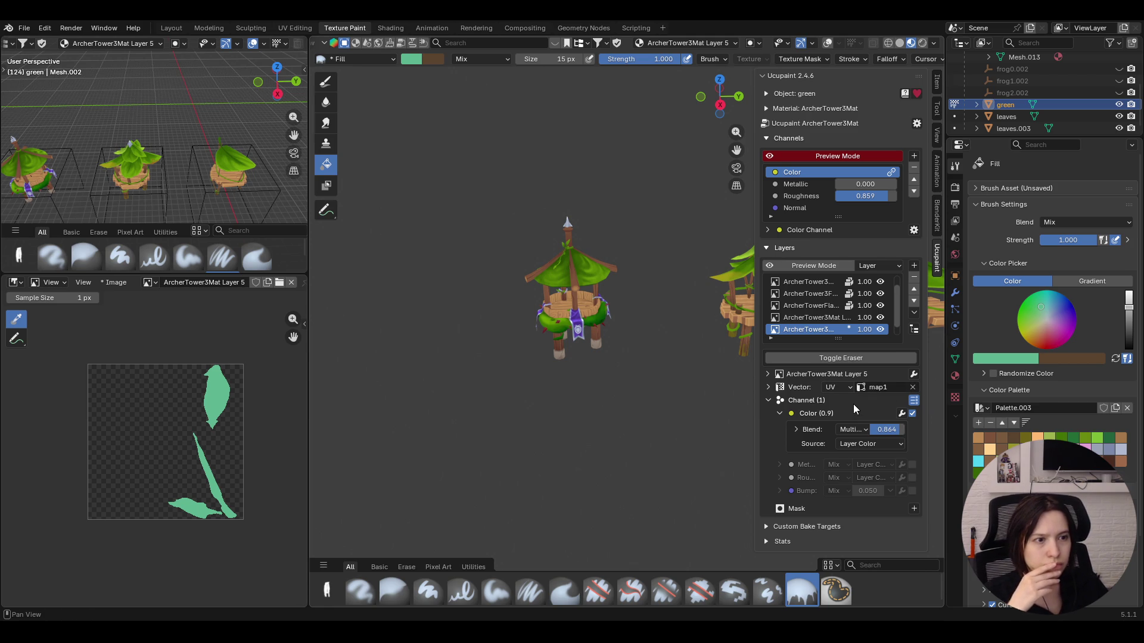
{"action": "left_click_drag", "start_coordinate": [898, 433], "coordinate": [866, 462]}
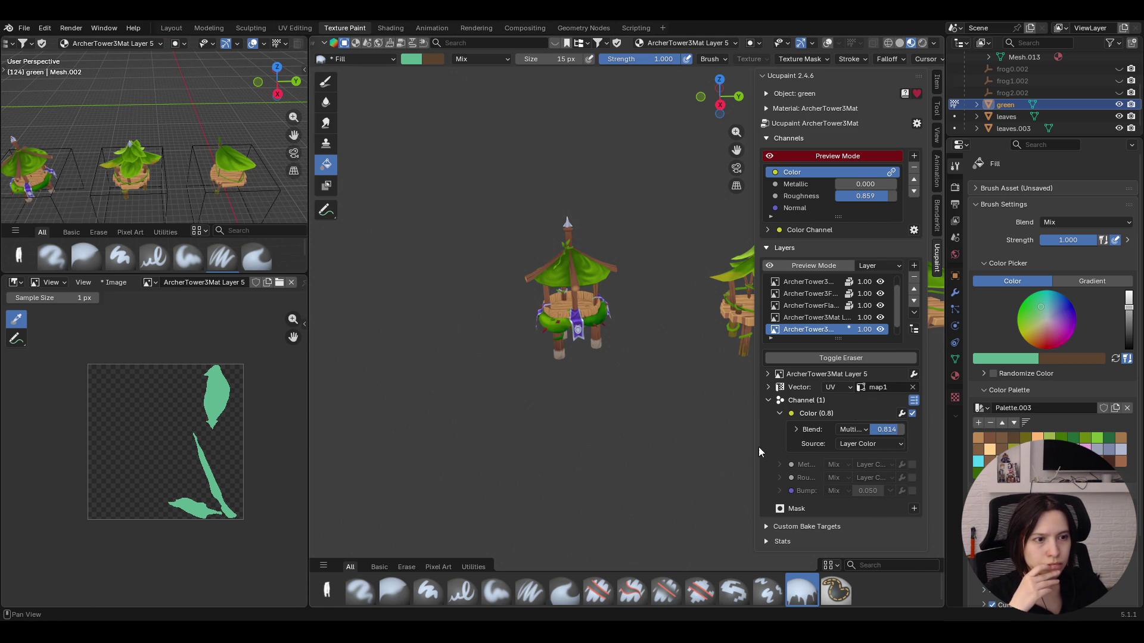
{"action": "left_click", "coordinate": [853, 430]}
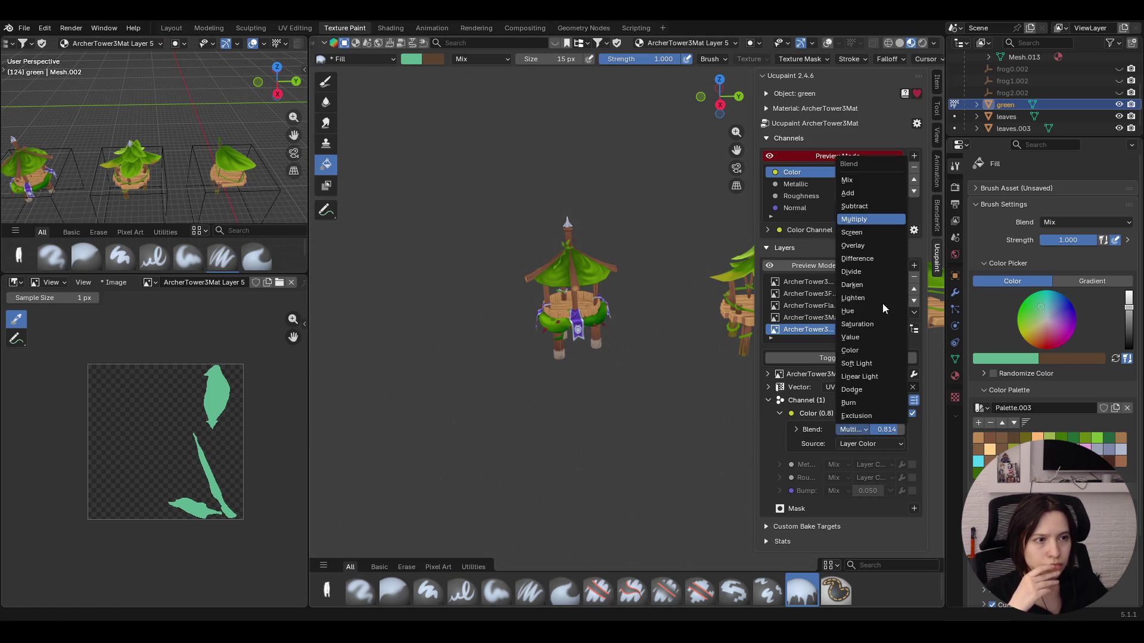
Try Screen, Overlay, Difference and Divide blend modes on Layer 5's colour channel
{"action": "left_click", "coordinate": [858, 234]}
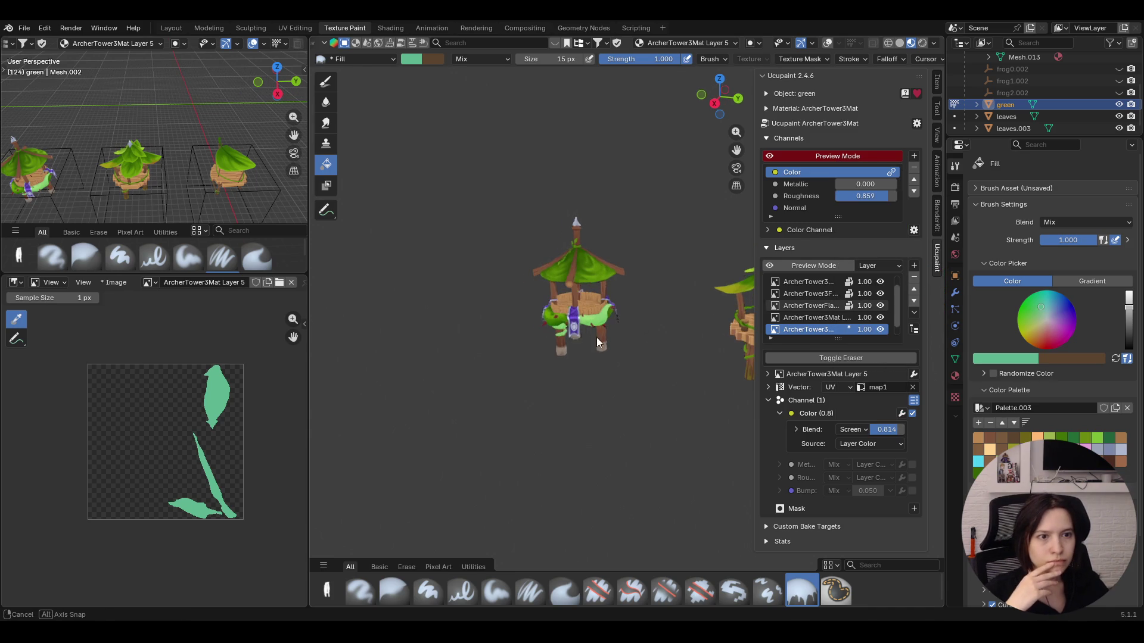
{"action": "left_click", "coordinate": [847, 430]}
{"action": "left_click", "coordinate": [872, 246]}
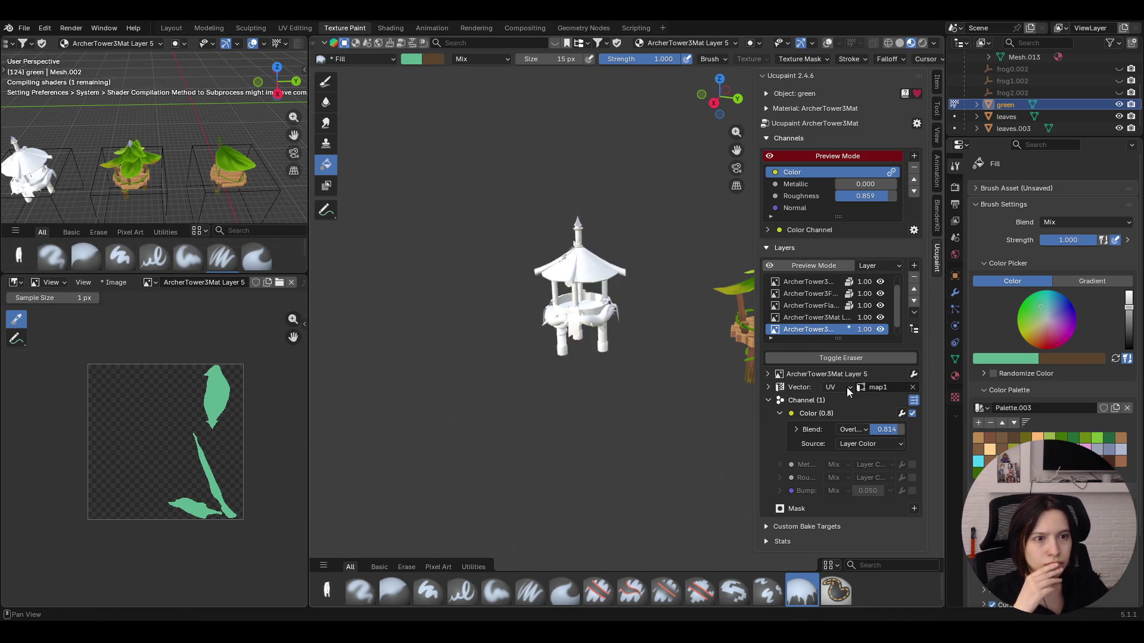
{"action": "left_click", "coordinate": [856, 433]}
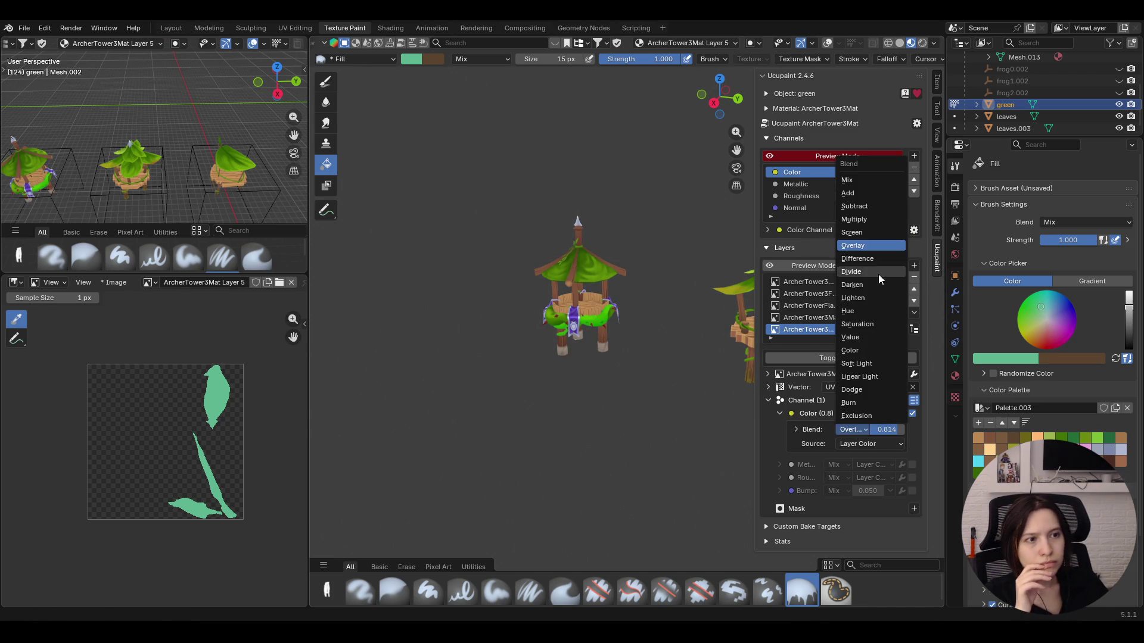
{"action": "left_click", "coordinate": [885, 262]}
{"action": "left_click", "coordinate": [854, 429]}
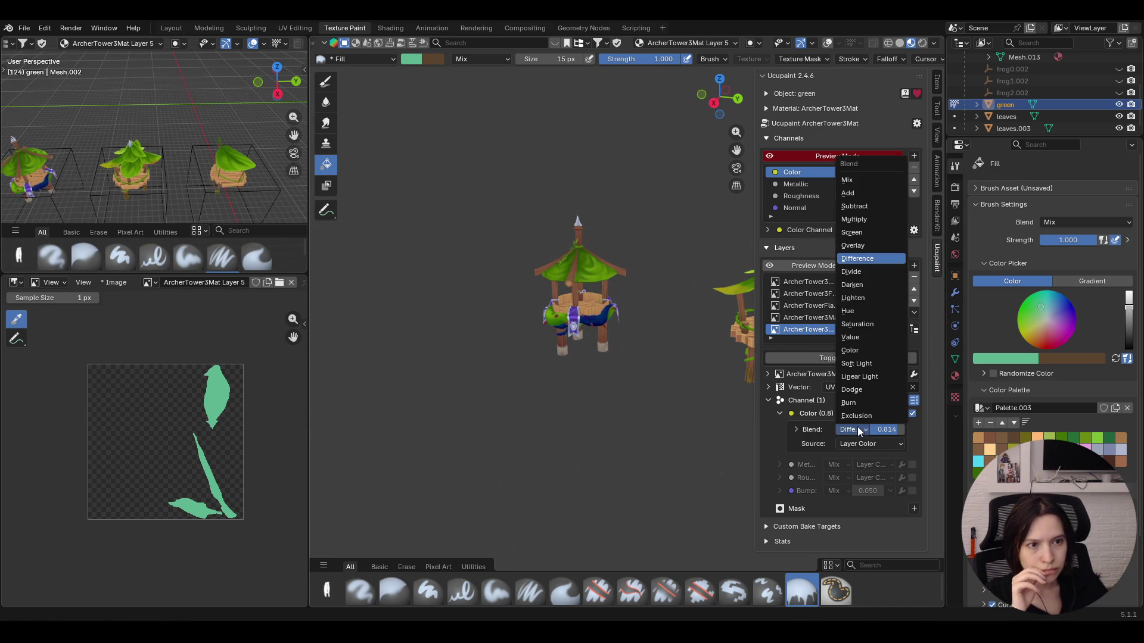
{"action": "left_click", "coordinate": [881, 271]}
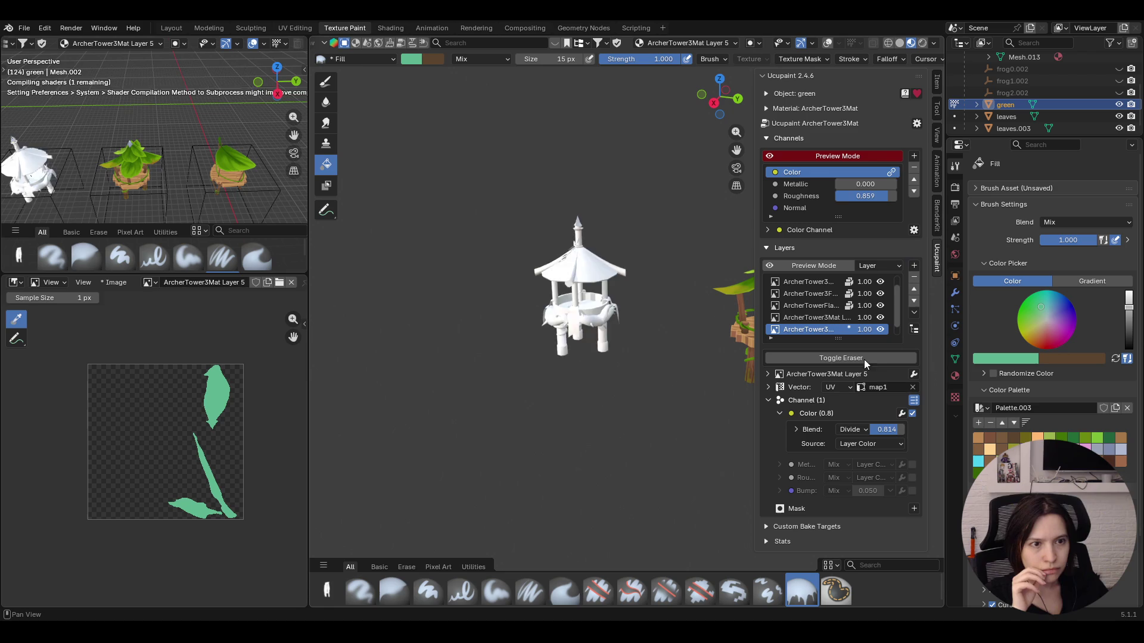
After Darken and Lighten, settle Layer 5's colour on Color mode at about 0.610 strength
{"action": "mouse_move", "coordinate": [894, 427]}
{"action": "left_mouse_down"}
{"action": "mouse_move", "coordinate": [867, 428]}
{"action": "mouse_move", "coordinate": [894, 429]}
{"action": "left_mouse_up"}
{"action": "left_click", "coordinate": [854, 430]}
{"action": "left_click", "coordinate": [847, 315]}
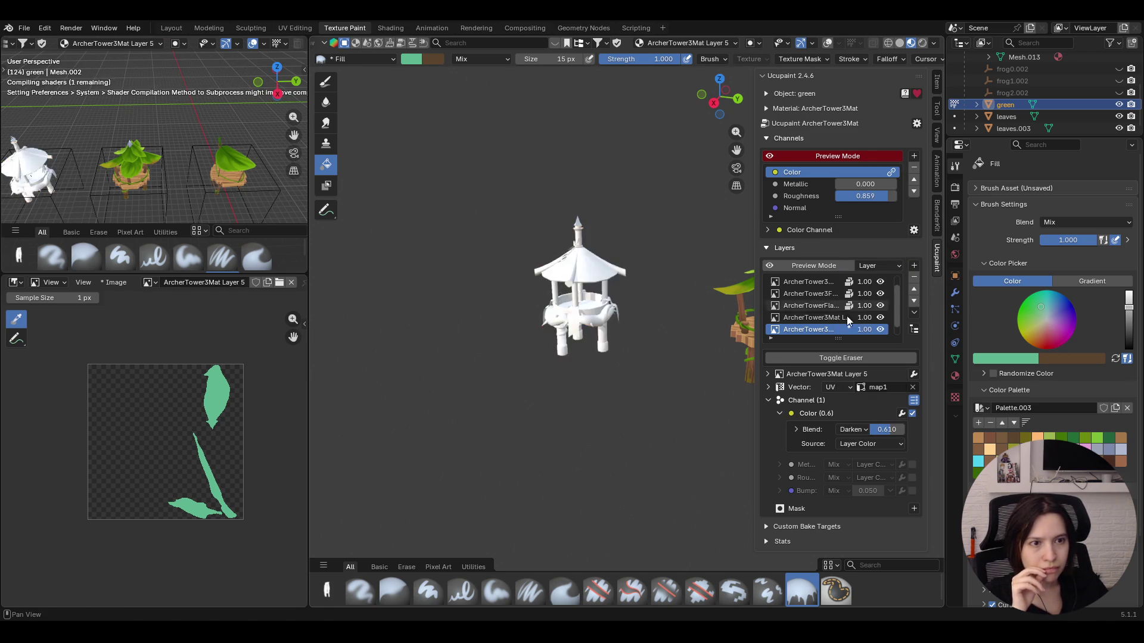
{"action": "left_click", "coordinate": [863, 430]}
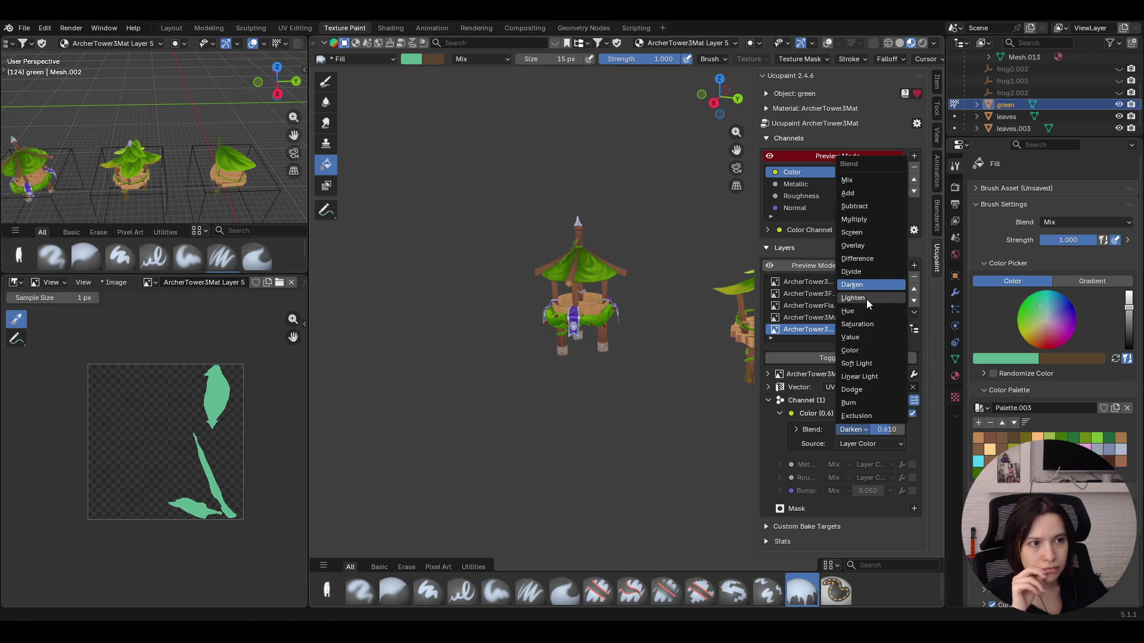
{"action": "left_click", "coordinate": [865, 300]}
{"action": "left_click", "coordinate": [857, 430]}
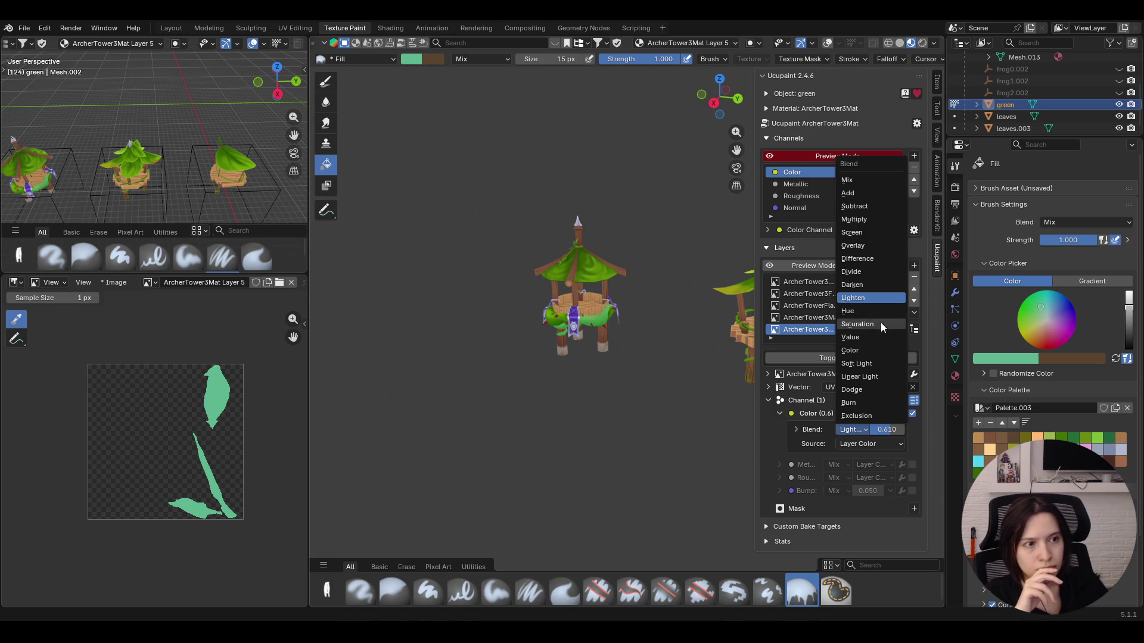
{"action": "left_click", "coordinate": [879, 349]}
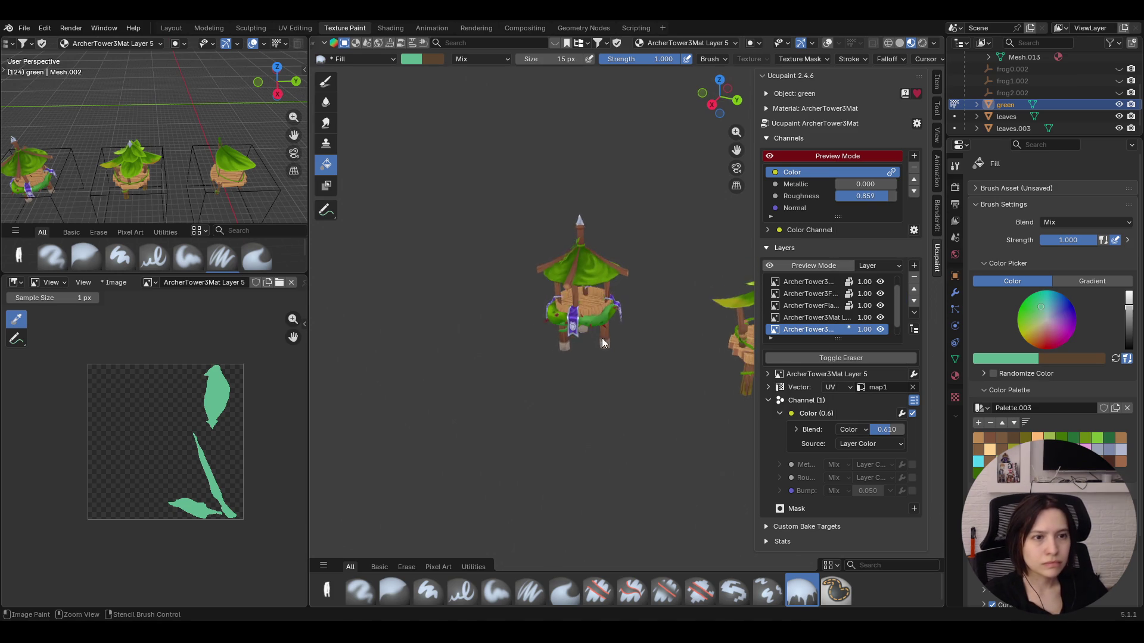
{"action": "scroll", "coordinate": [603, 341], "scroll_direction": "up", "scroll_amount": 8}
{"action": "left_click", "coordinate": [887, 430]}
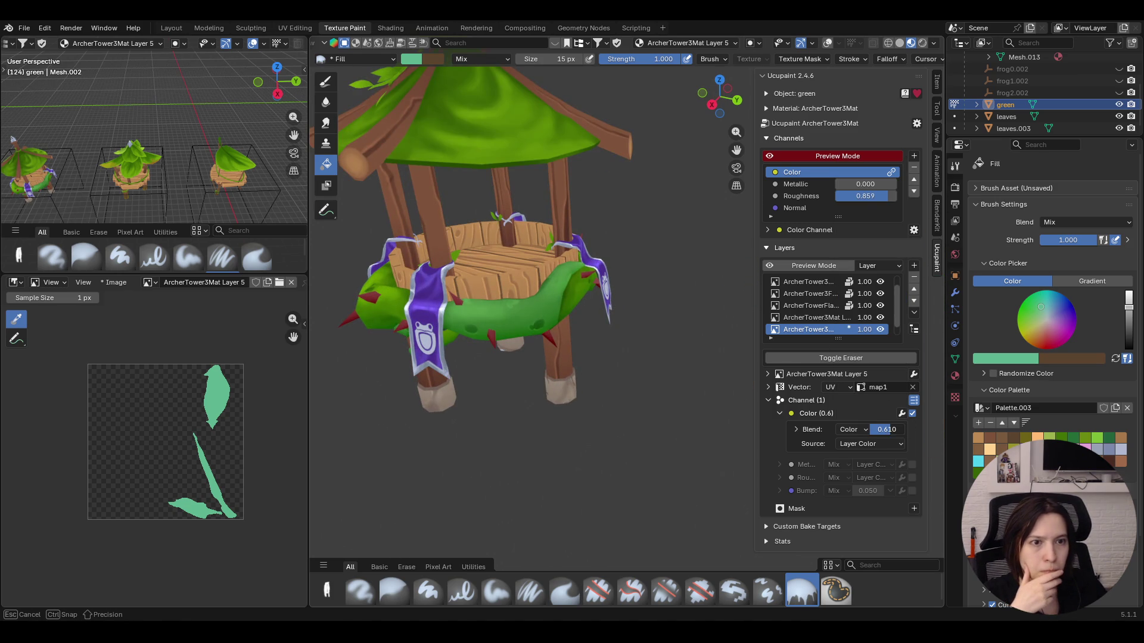
Adjust the vine layer's blend strength, settling it at 0.847 while inspecting the tower
{"action": "left_click_drag", "start_coordinate": [886, 429], "coordinate": [866, 430]}
{"action": "middle_click_drag", "start_coordinate": [585, 348], "coordinate": [539, 319]}
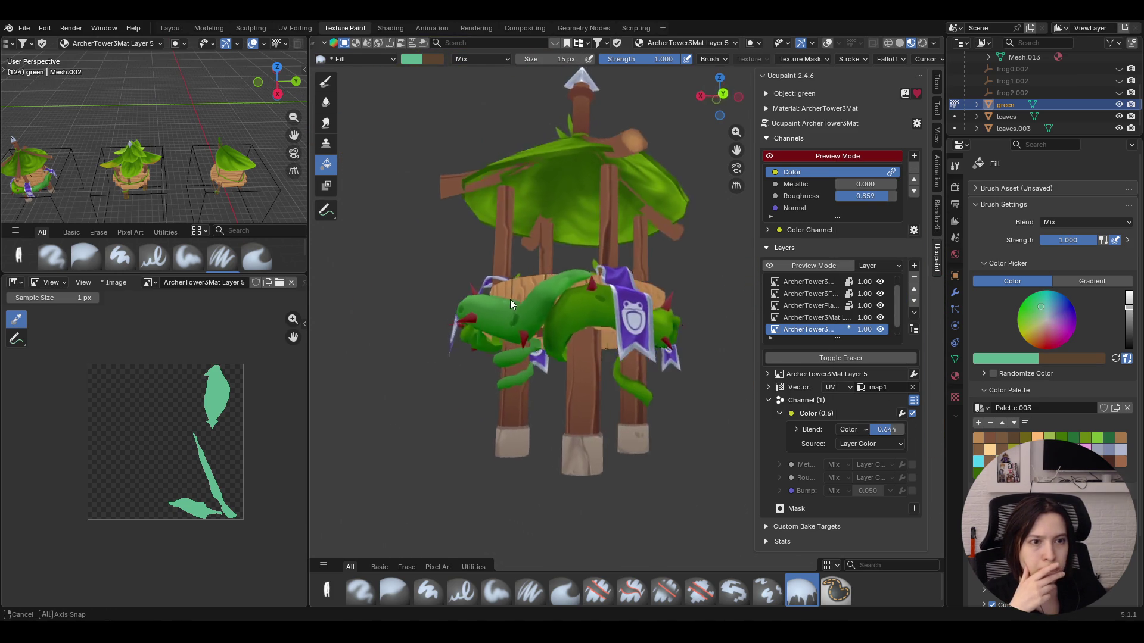
{"action": "middle_click_drag", "start_coordinate": [539, 320], "coordinate": [634, 336]}
{"action": "left_click_drag", "start_coordinate": [887, 430], "coordinate": [892, 430]}
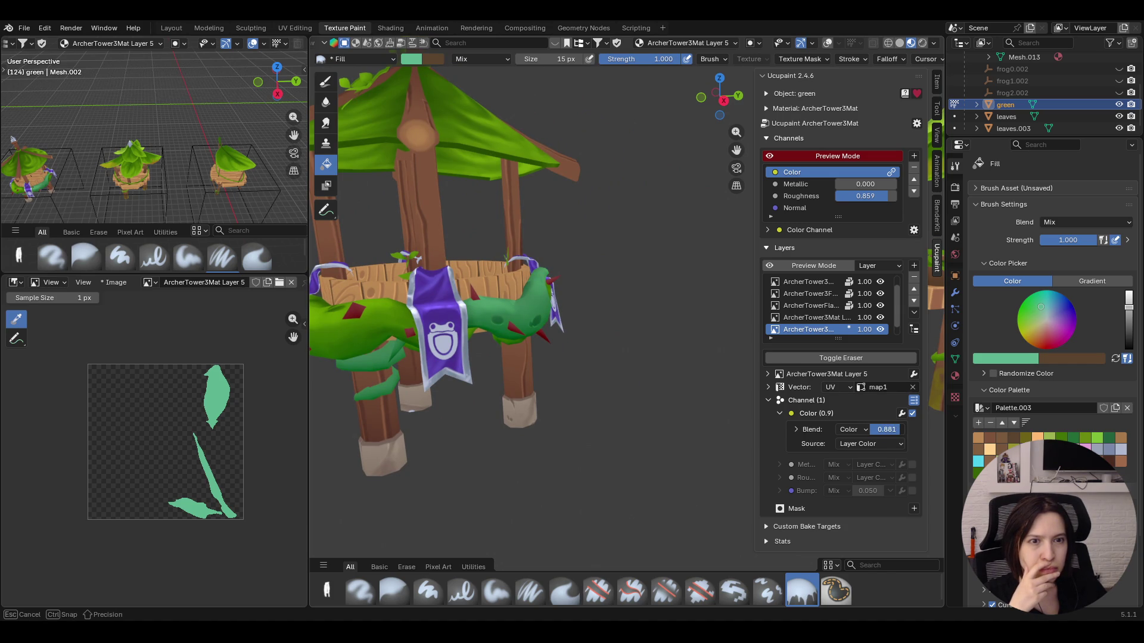
{"action": "left_click_drag", "start_coordinate": [892, 430], "coordinate": [892, 430]}
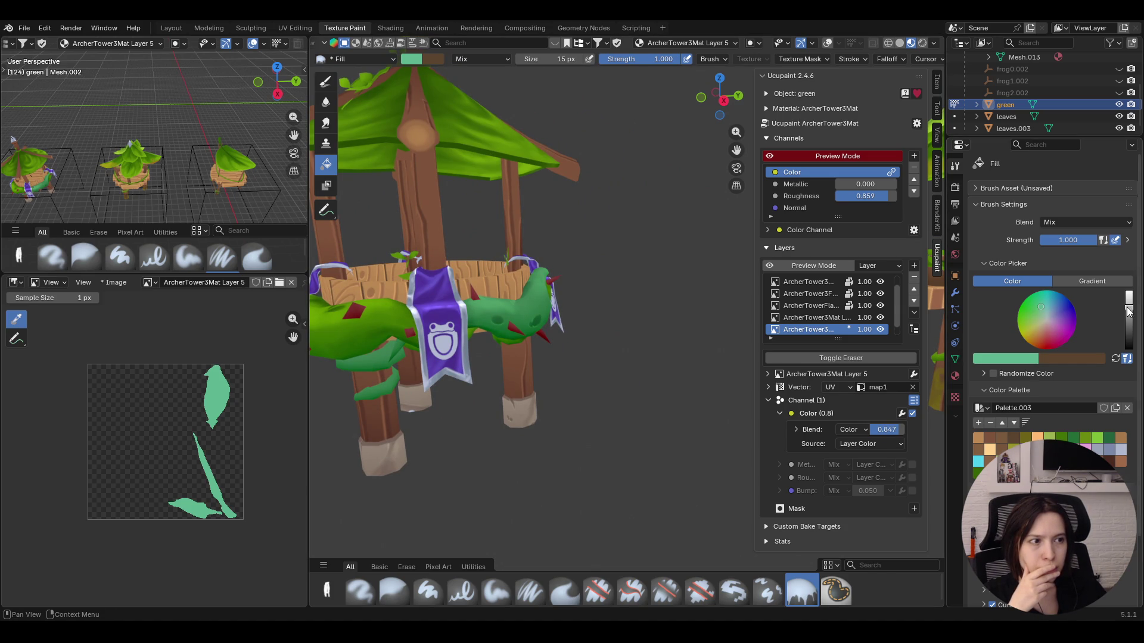
Fill the leaf islands with a darker green, undoing the stray fill that coloured the spikes
{"action": "key", "text": "s"}
{"action": "left_click", "coordinate": [522, 308]}
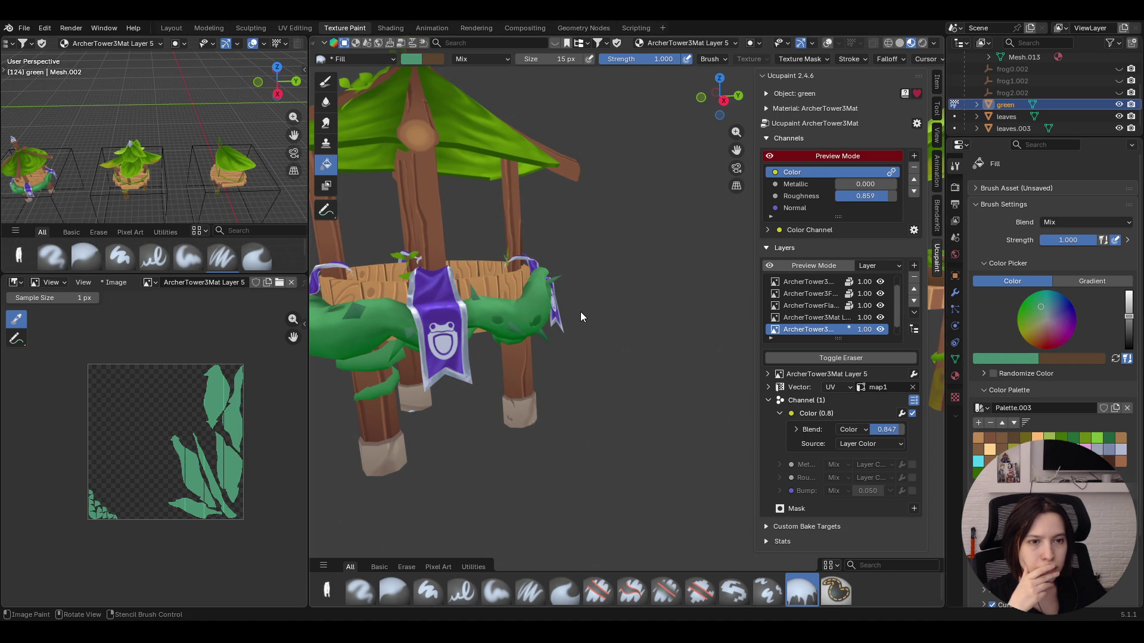
{"action": "key", "text": "ctrl+z"}
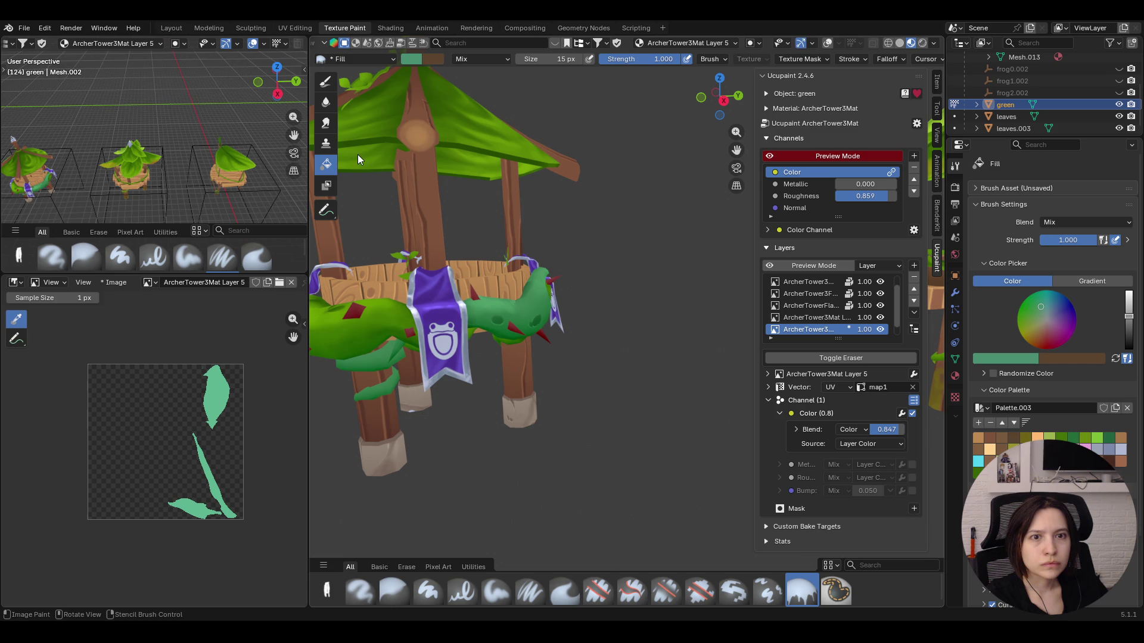
{"action": "scroll", "coordinate": [573, 46], "scroll_direction": "up", "scroll_amount": 3}
{"action": "scroll", "coordinate": [553, 46], "scroll_direction": "up", "scroll_amount": 2}
{"action": "left_click", "coordinate": [511, 310]}
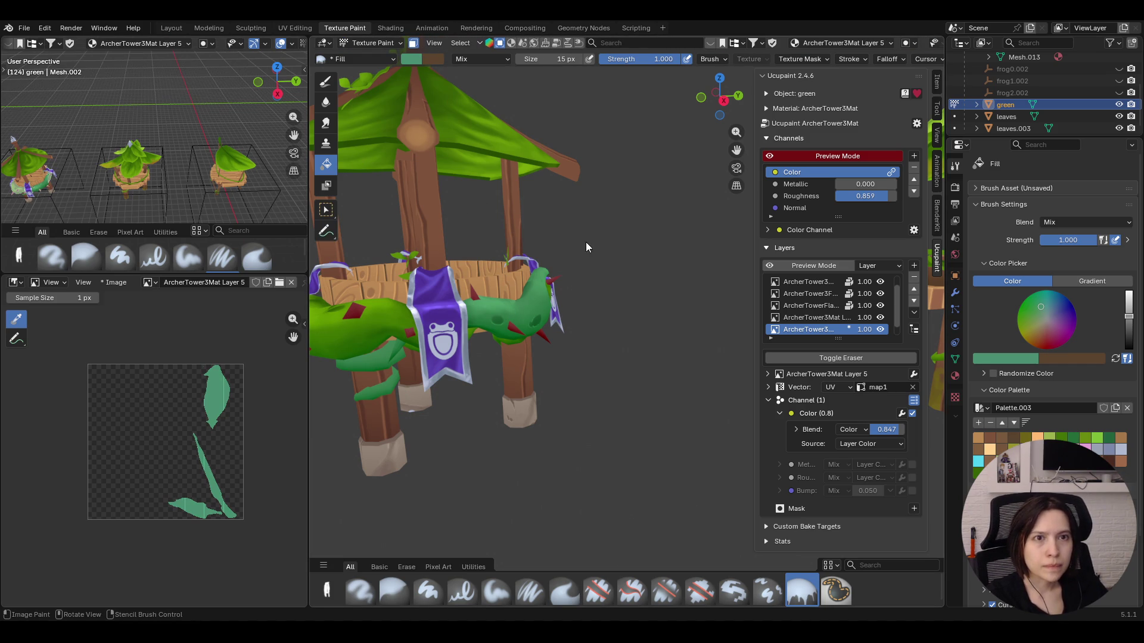
{"action": "scroll", "coordinate": [586, 242], "scroll_direction": "down", "scroll_amount": 3}
{"action": "scroll", "coordinate": [608, 264], "scroll_direction": "down", "scroll_amount": 3}
{"action": "scroll", "coordinate": [549, 251], "scroll_direction": "down", "scroll_amount": 4}
Review the whole tower and save ArcherTower.blend
{"action": "middle_click_drag", "start_coordinate": [550, 252], "coordinate": [596, 321]}
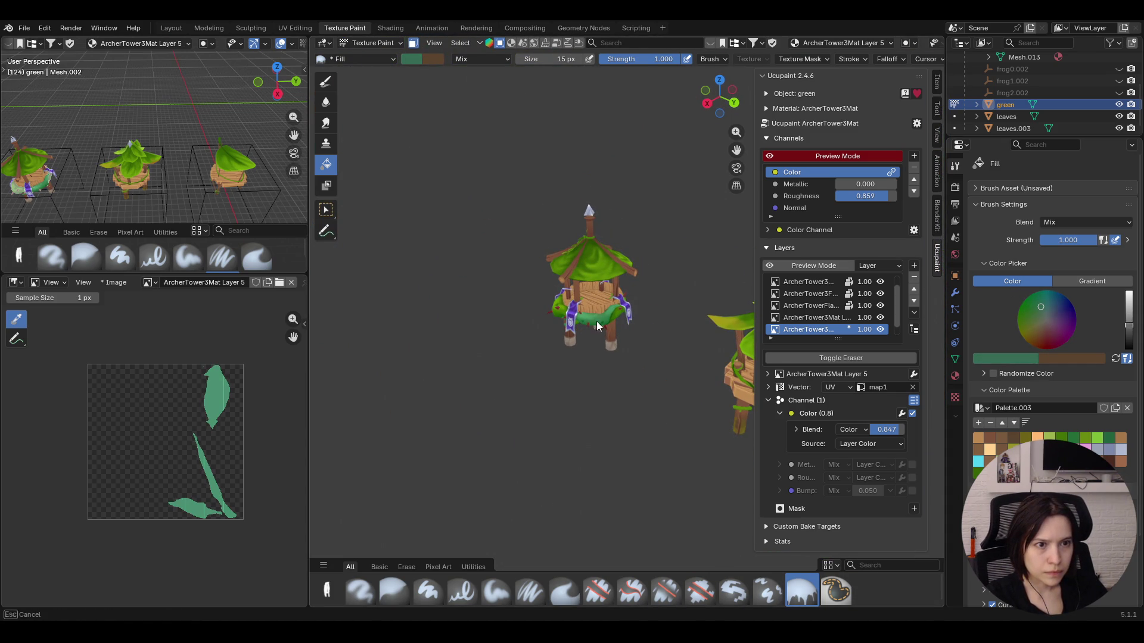
{"action": "mouse_move", "coordinate": [596, 320]}
{"action": "middle_mouse_down"}
{"action": "mouse_move", "coordinate": [580, 305]}
{"action": "mouse_move", "coordinate": [598, 305]}
{"action": "middle_mouse_up"}
{"action": "key", "text": "ctrl+s"}
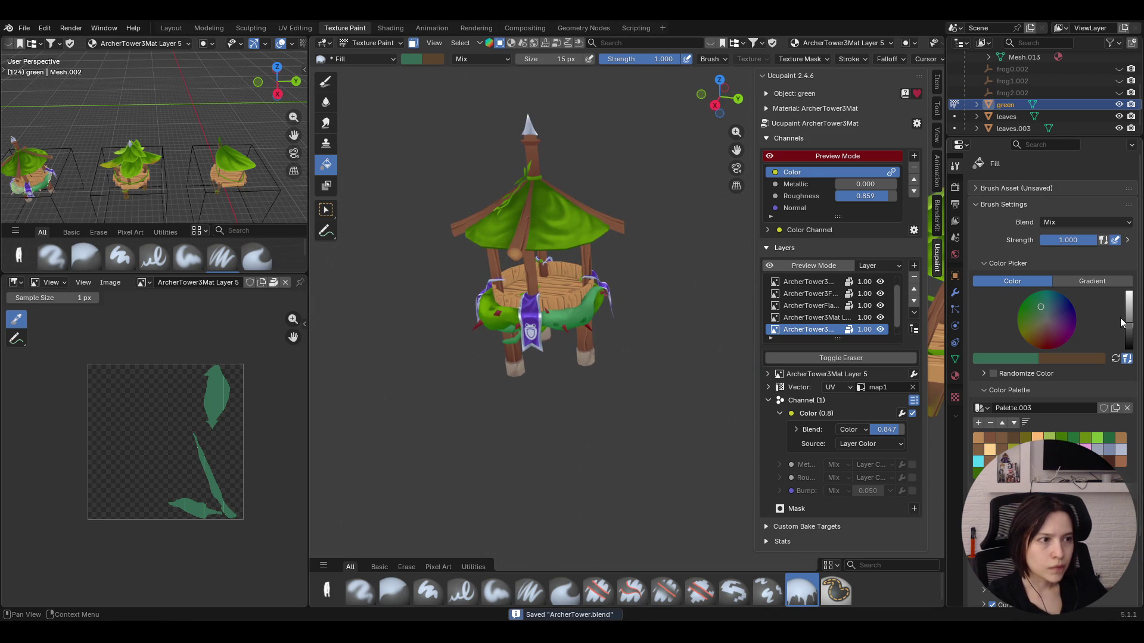
Deepen the brush green and raise Layer 5's colour blend to full 1.000 strength
{"action": "left_click_drag", "start_coordinate": [1037, 310], "coordinate": [1042, 306]}
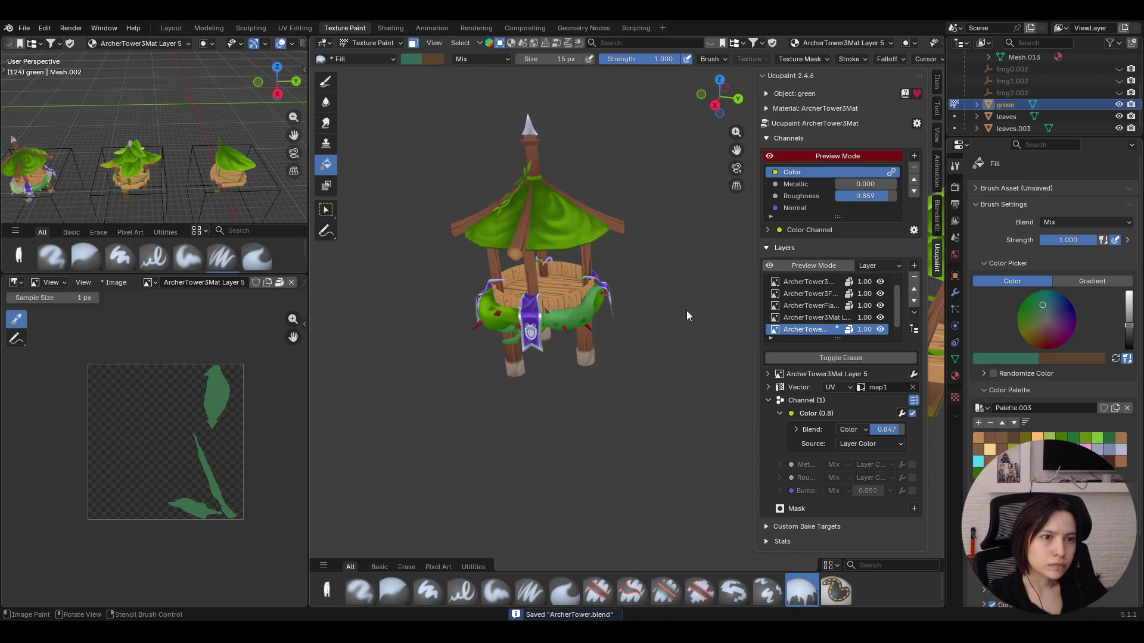
{"action": "middle_click_drag", "start_coordinate": [671, 325], "coordinate": [639, 317]}
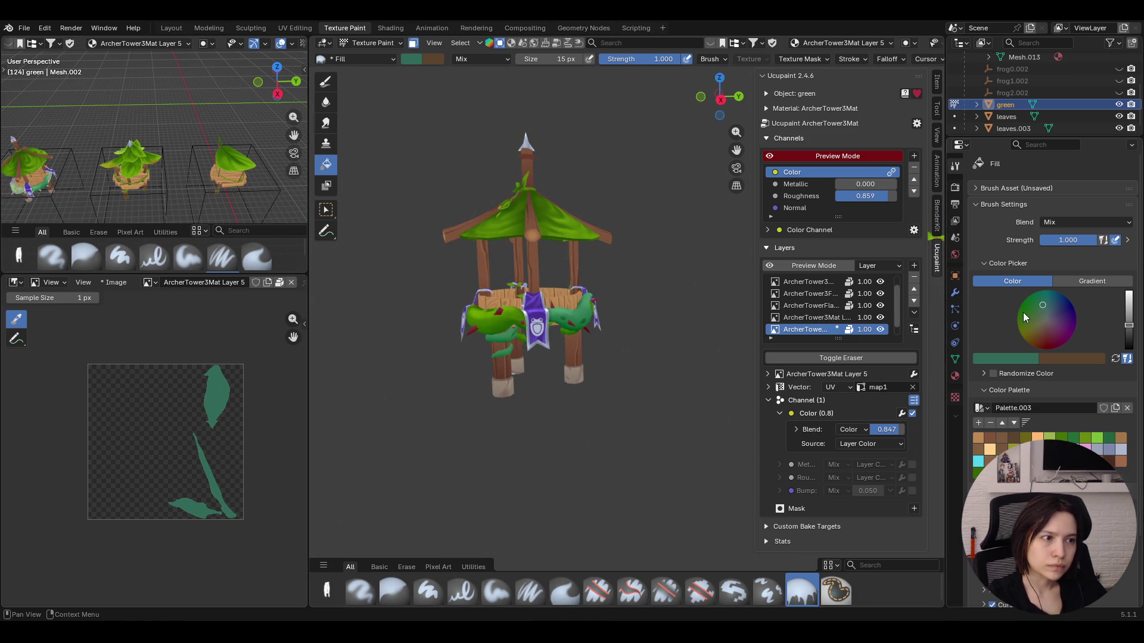
{"action": "mouse_move", "coordinate": [658, 326]}
{"action": "middle_mouse_down"}
{"action": "mouse_move", "coordinate": [603, 375]}
{"action": "mouse_move", "coordinate": [614, 289]}
{"action": "middle_mouse_up"}
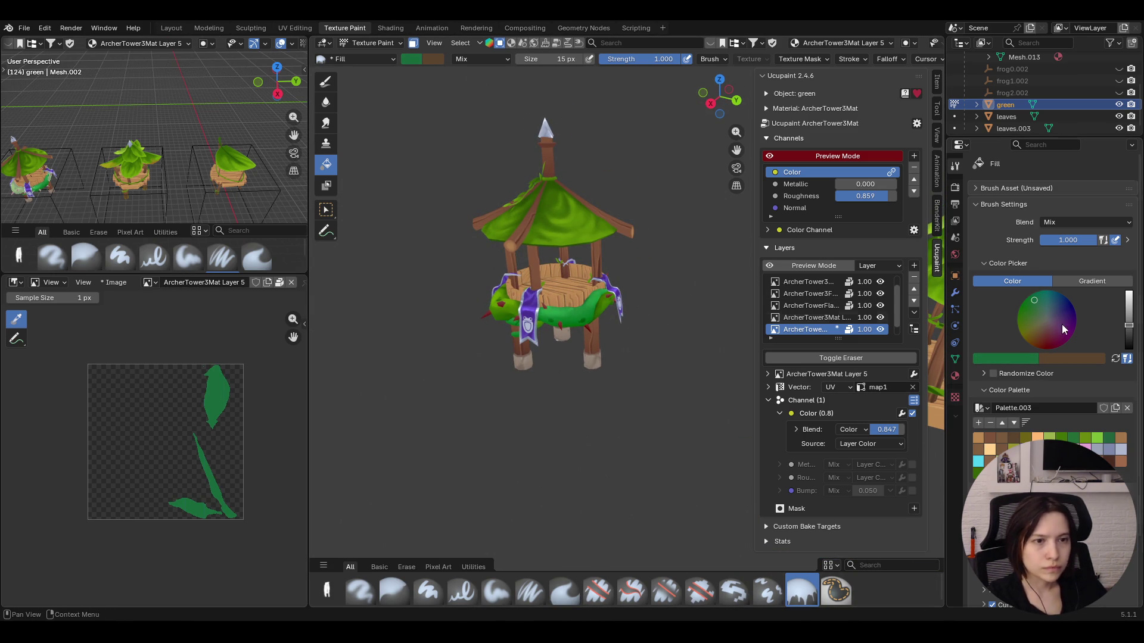
{"action": "mouse_move", "coordinate": [600, 311]}
{"action": "middle_mouse_down"}
{"action": "mouse_move", "coordinate": [608, 303]}
{"action": "mouse_move", "coordinate": [605, 313]}
{"action": "middle_mouse_up"}
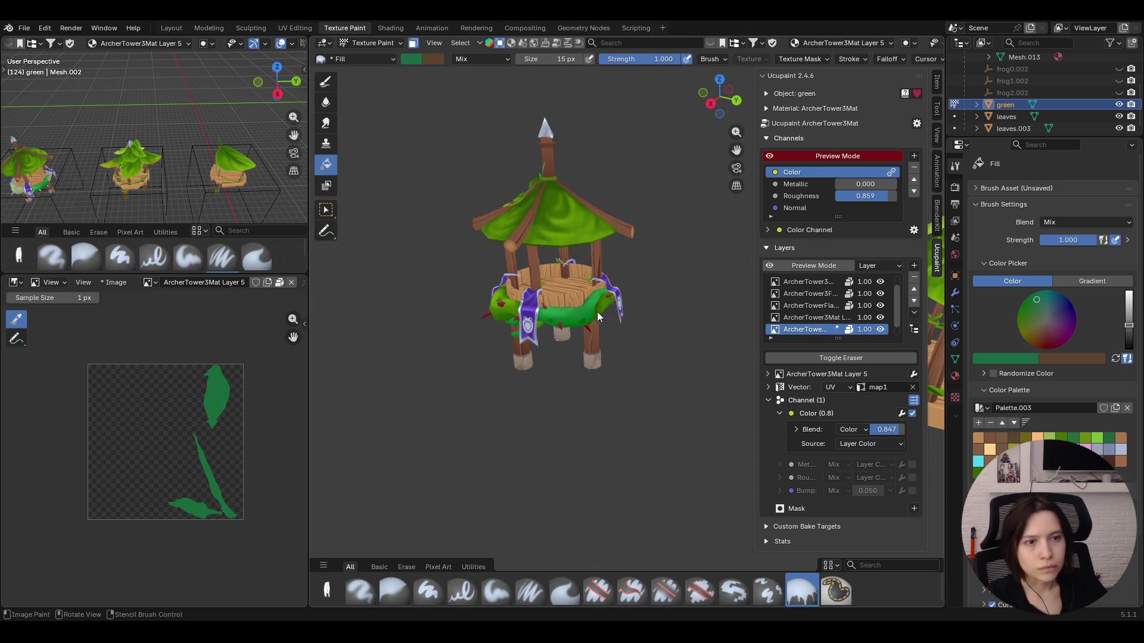
{"action": "middle_click_drag", "start_coordinate": [737, 333], "coordinate": [559, 305]}
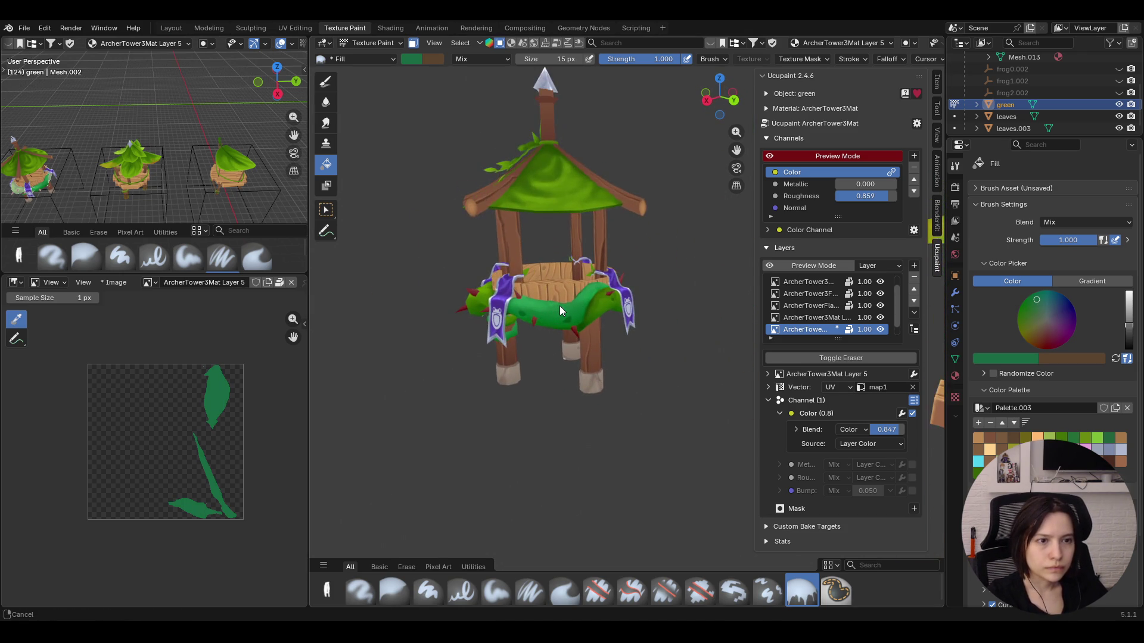
{"action": "middle_click_drag", "start_coordinate": [560, 305], "coordinate": [568, 295]}
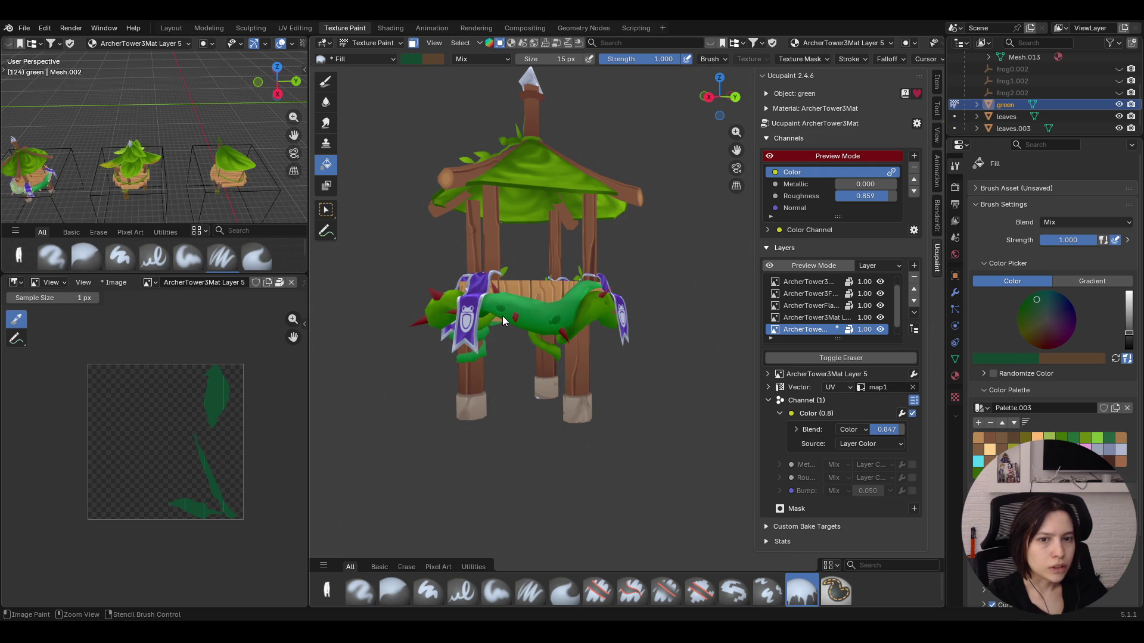
{"action": "left_click_drag", "start_coordinate": [884, 429], "coordinate": [902, 429]}
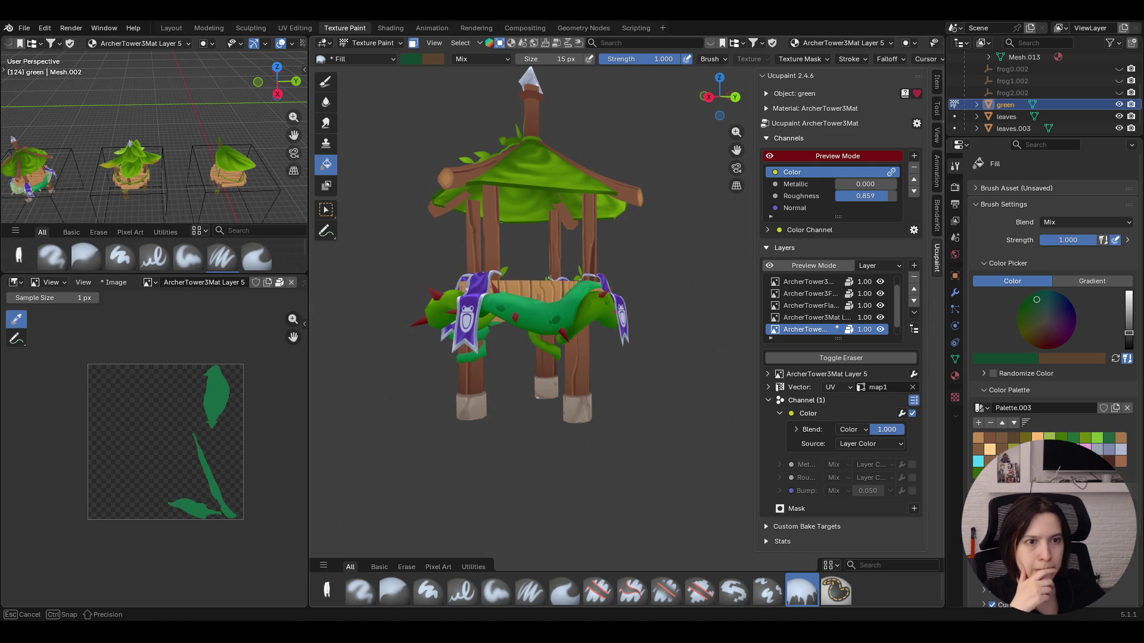
{"action": "middle_click_drag", "start_coordinate": [575, 349], "coordinate": [573, 304]}
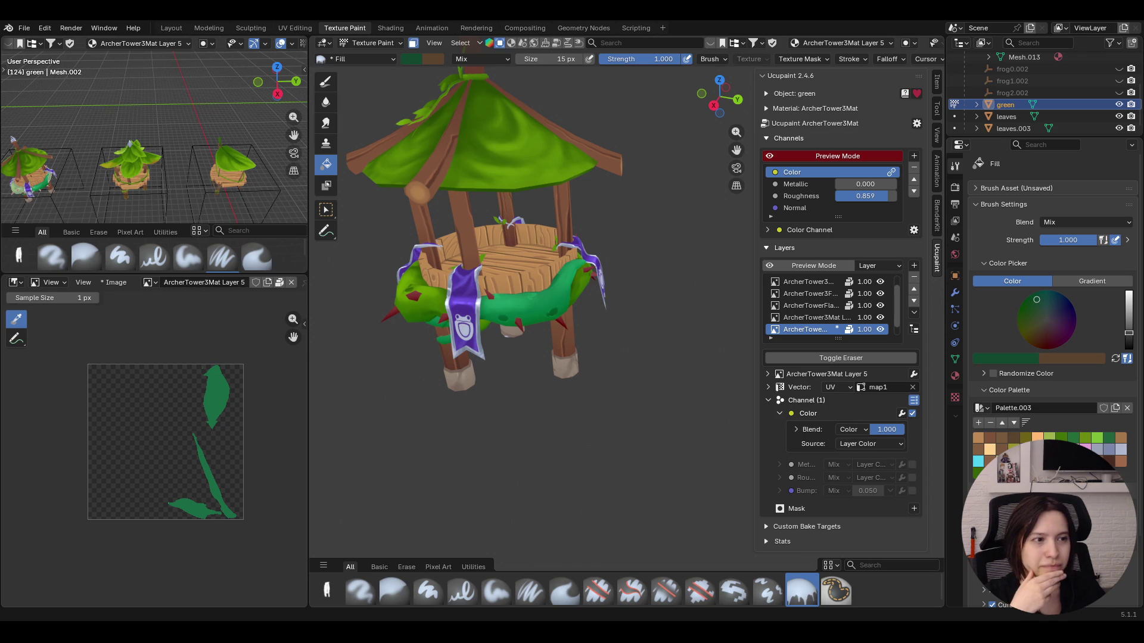
{"action": "middle_click_drag", "start_coordinate": [562, 364], "coordinate": [535, 365]}
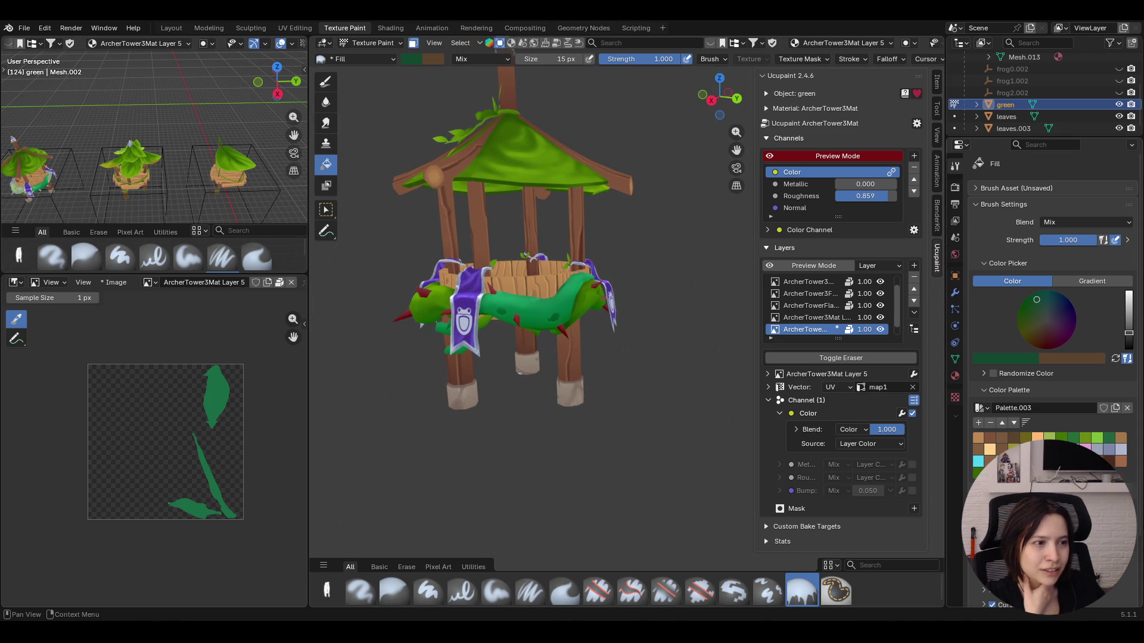
Fill the vines dark blue, then revert and refill them green
{"action": "left_click_drag", "start_coordinate": [1042, 301], "coordinate": [1061, 310]}
{"action": "left_click", "coordinate": [602, 308]}
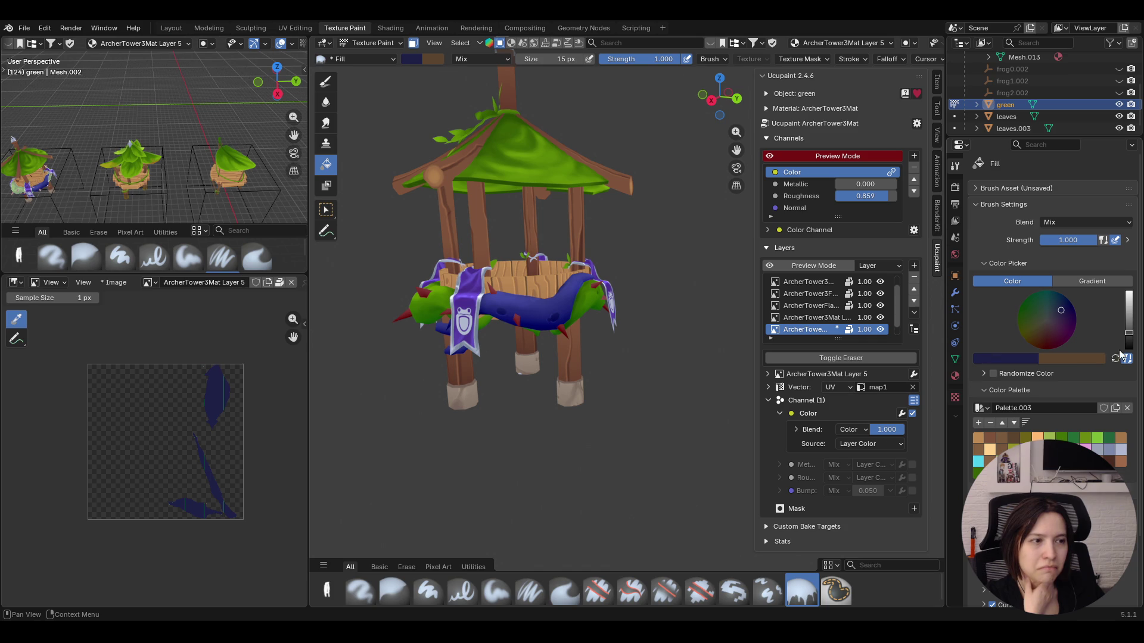
{"action": "left_click", "coordinate": [1033, 307]}
{"action": "left_click", "coordinate": [539, 314]}
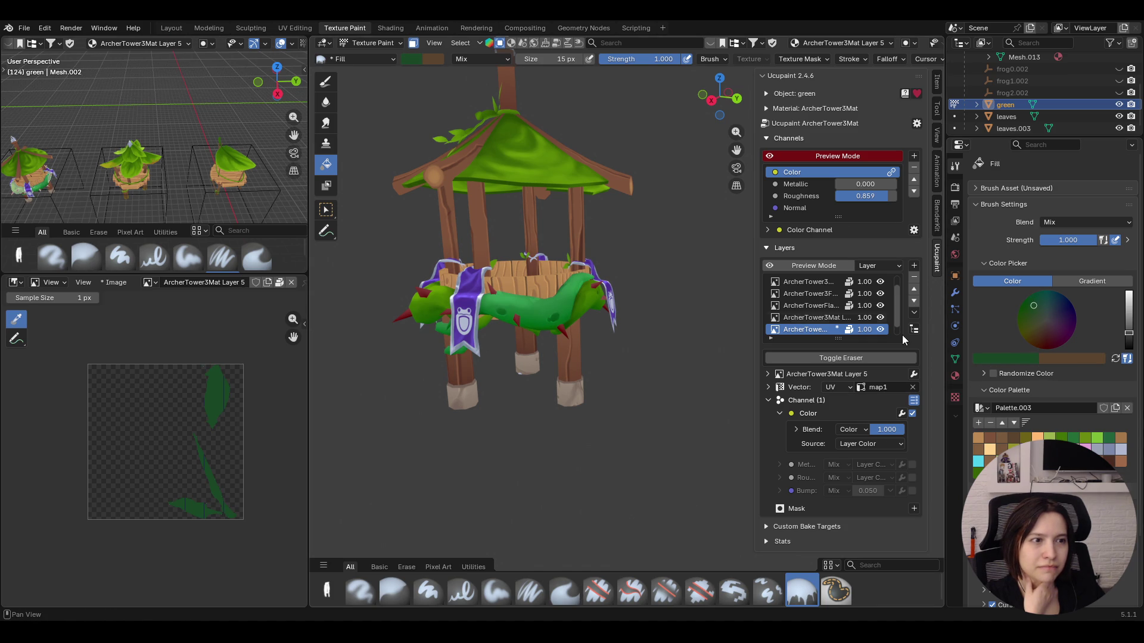
Set Layer 5's colour blend to Soft Light and darken the brush colour slightly
{"action": "left_click", "coordinate": [851, 429]}
{"action": "left_click", "coordinate": [863, 365]}
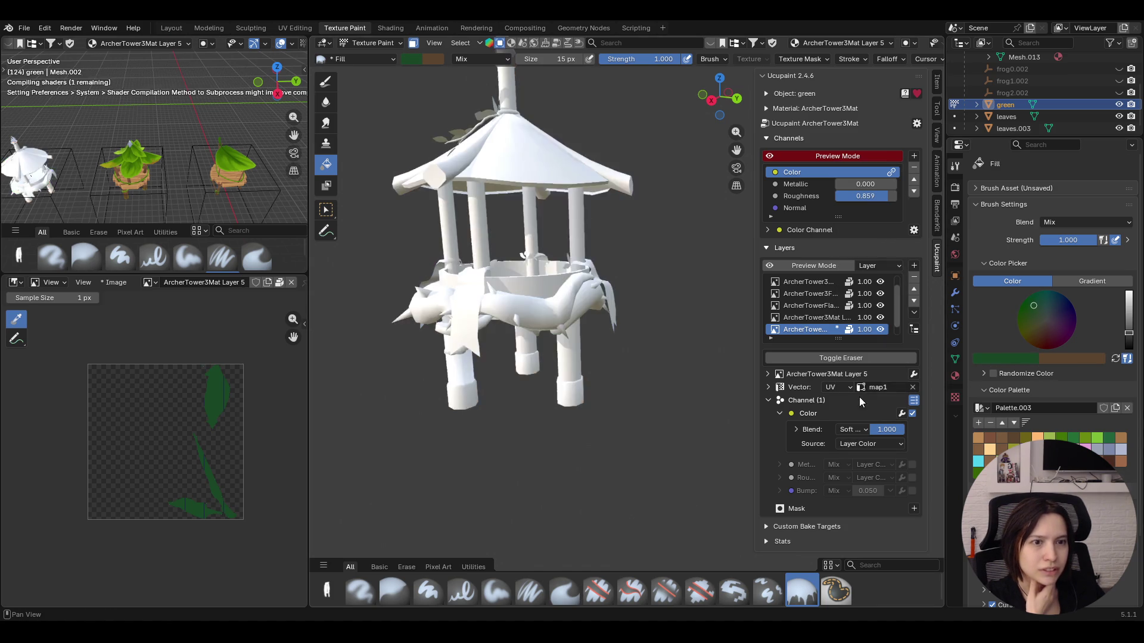
{"action": "middle_click_drag", "start_coordinate": [573, 365], "coordinate": [578, 411]}
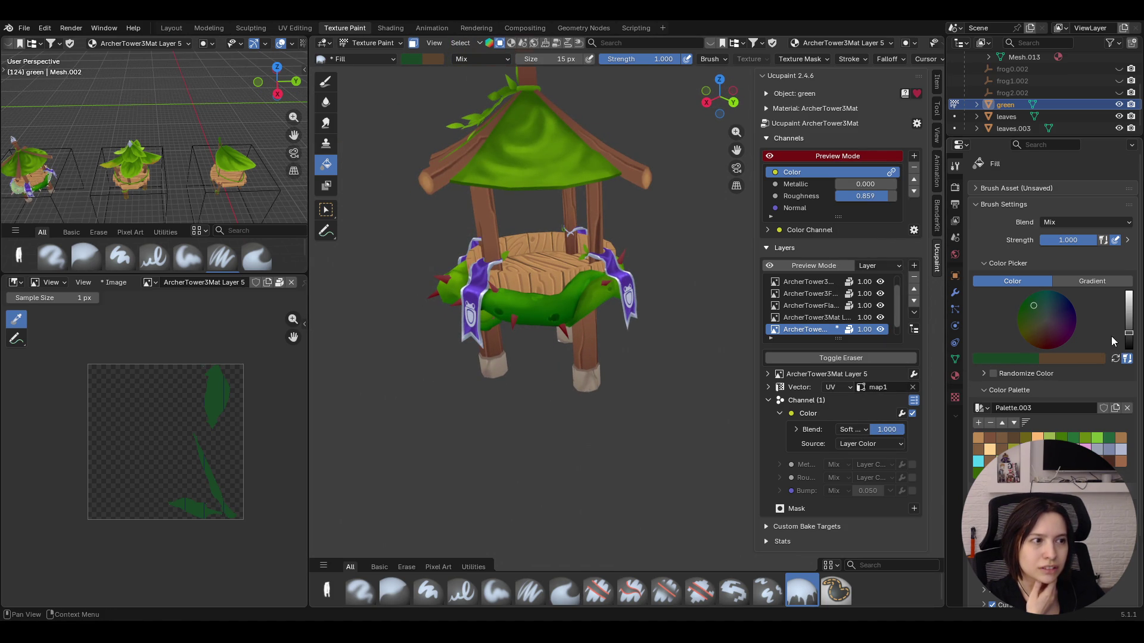
{"action": "left_click_drag", "start_coordinate": [1128, 333], "coordinate": [1128, 339]}
{"action": "middle_click_drag", "start_coordinate": [685, 342], "coordinate": [759, 302]}
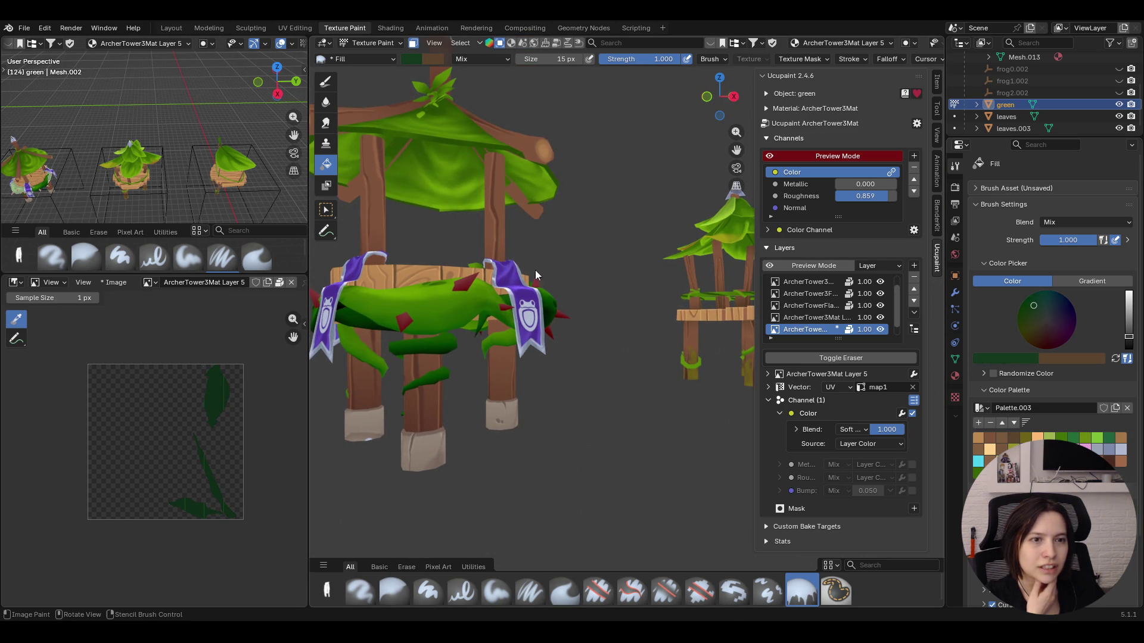
{"action": "middle_click_drag", "start_coordinate": [529, 320], "coordinate": [559, 319]}
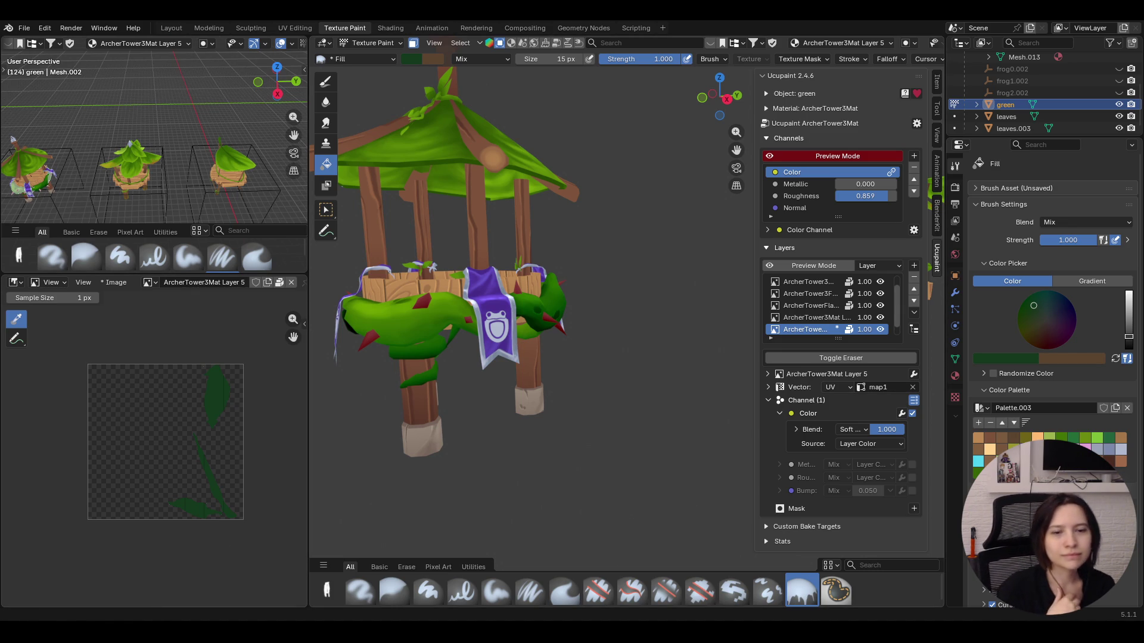
Switch to Object Mode with overlays shown and select the tower's frame object
{"action": "mouse_move", "coordinate": [542, 432]}
{"action": "middle_mouse_down"}
{"action": "mouse_move", "coordinate": [425, 386]}
{"action": "mouse_move", "coordinate": [602, 396]}
{"action": "middle_mouse_up"}
{"action": "middle_click_drag", "start_coordinate": [734, 127], "coordinate": [552, 209]}
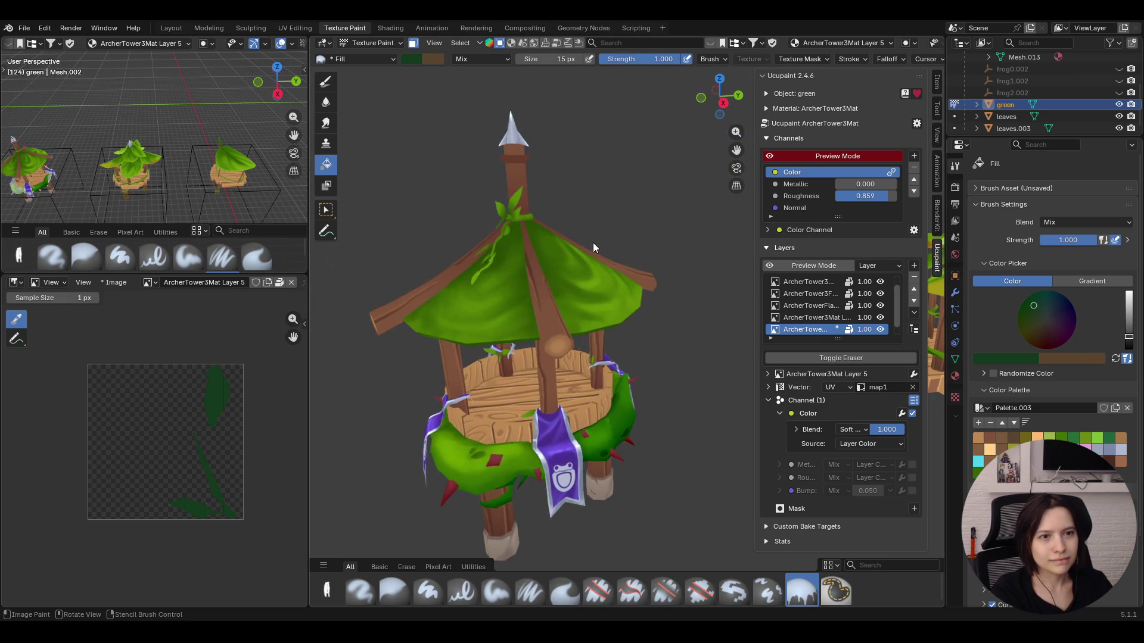
{"action": "scroll", "coordinate": [551, 209], "scroll_direction": "down", "scroll_amount": 3}
{"action": "mouse_move", "coordinate": [552, 215]}
{"action": "middle_mouse_down"}
{"action": "mouse_move", "coordinate": [586, 292]}
{"action": "mouse_move", "coordinate": [572, 286]}
{"action": "middle_mouse_up"}
{"action": "left_click", "coordinate": [371, 43]}
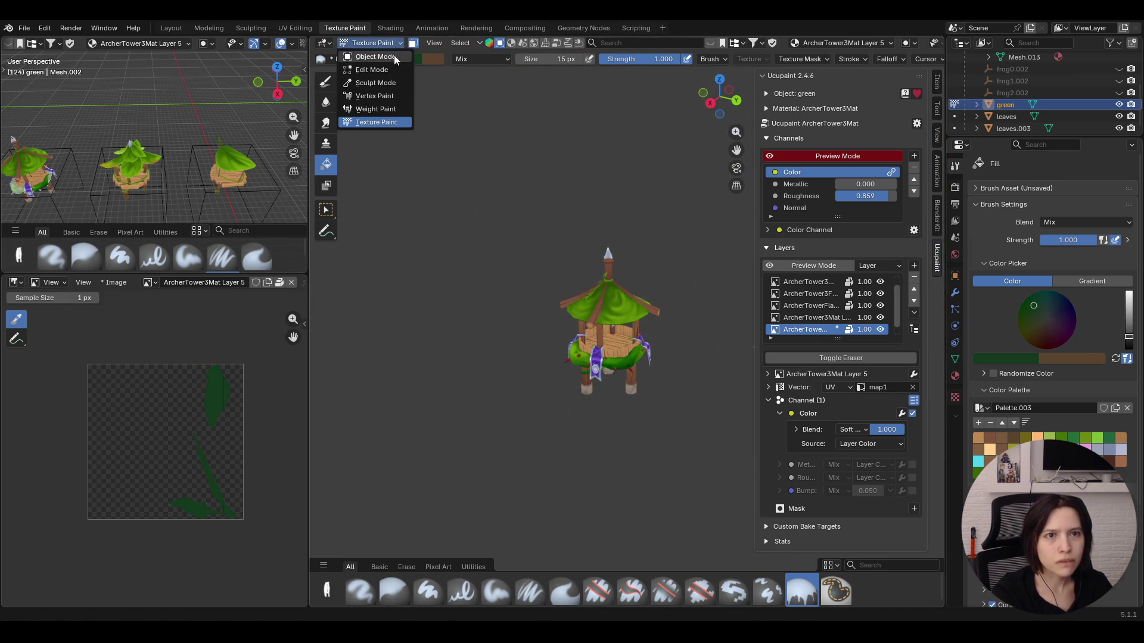
{"action": "left_click", "coordinate": [846, 43]}
{"action": "middle_click_drag", "start_coordinate": [657, 246], "coordinate": [634, 419]}
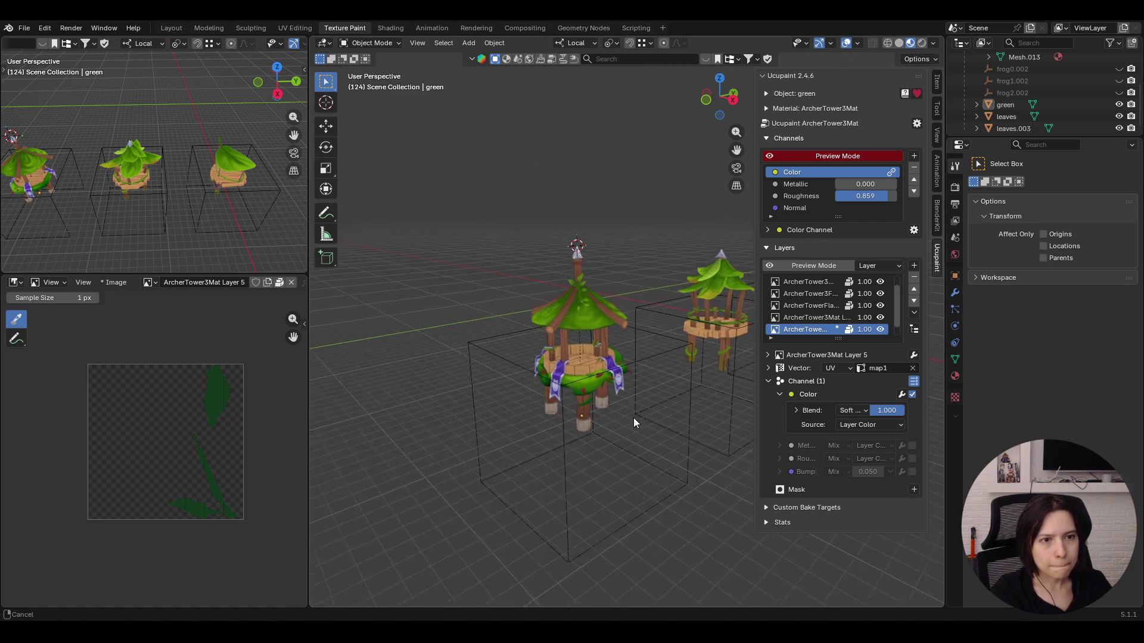
{"action": "key", "text": "KP_Decimal"}
{"action": "left_click", "coordinate": [529, 419]}
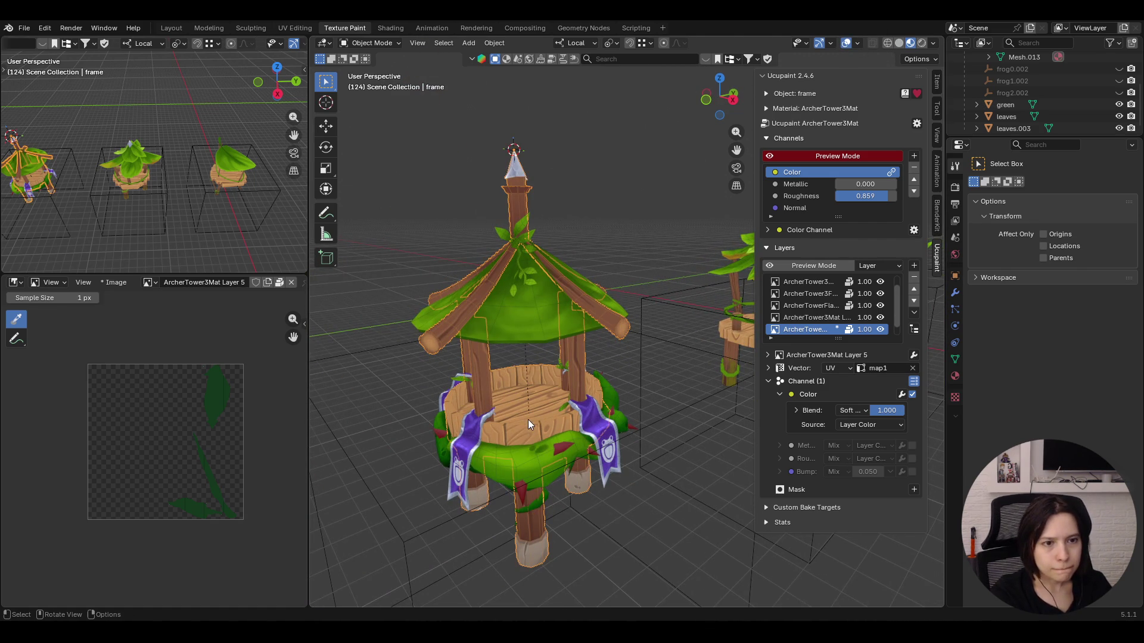
Texture paint the frame with the face selection mask on and the Select Box tool active
{"action": "left_click", "coordinate": [378, 43]}
{"action": "left_click", "coordinate": [374, 122]}
{"action": "middle_click_drag", "start_coordinate": [592, 328], "coordinate": [443, 257]}
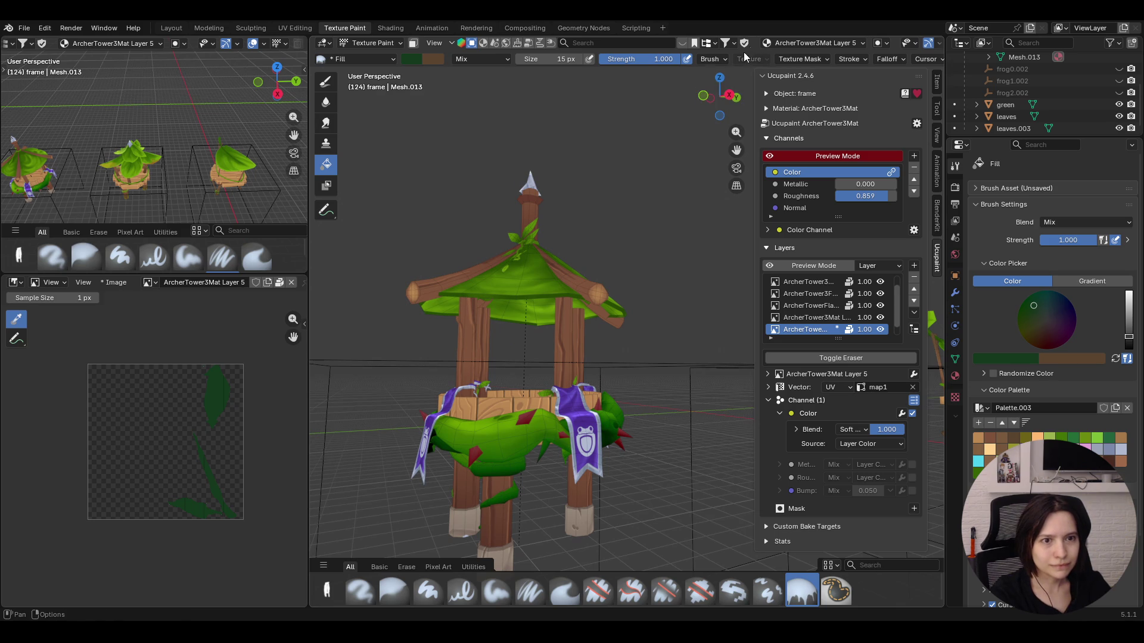
{"action": "left_click", "coordinate": [412, 43]}
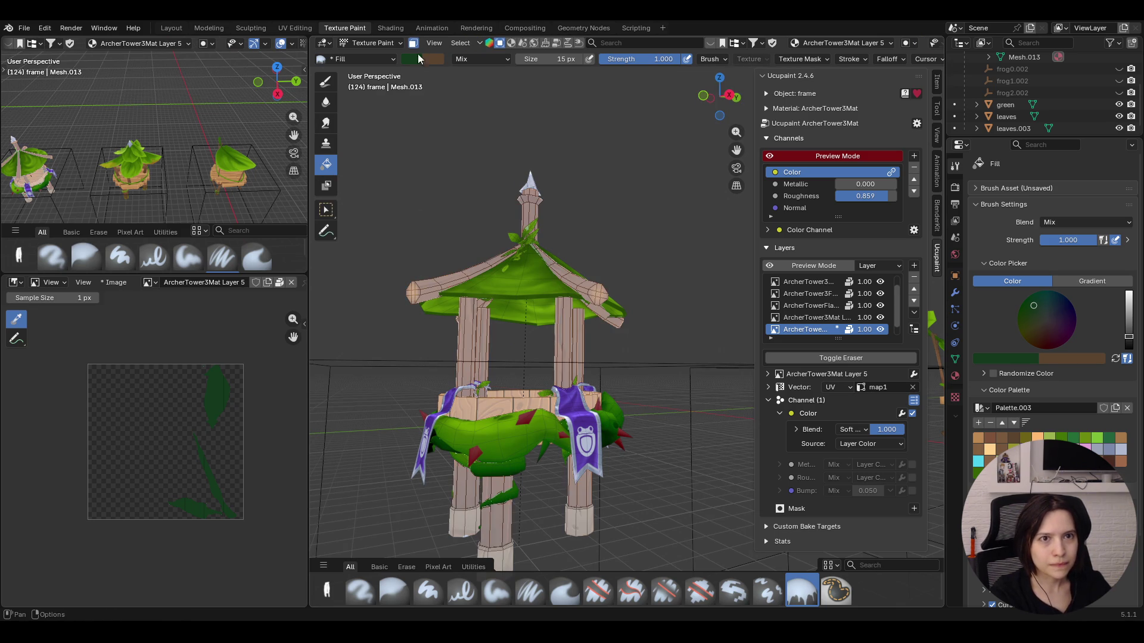
{"action": "left_click", "coordinate": [325, 209]}
{"action": "mouse_move", "coordinate": [489, 414]}
{"action": "middle_mouse_down"}
{"action": "mouse_move", "coordinate": [486, 374]}
{"action": "mouse_move", "coordinate": [512, 391]}
{"action": "middle_mouse_up"}
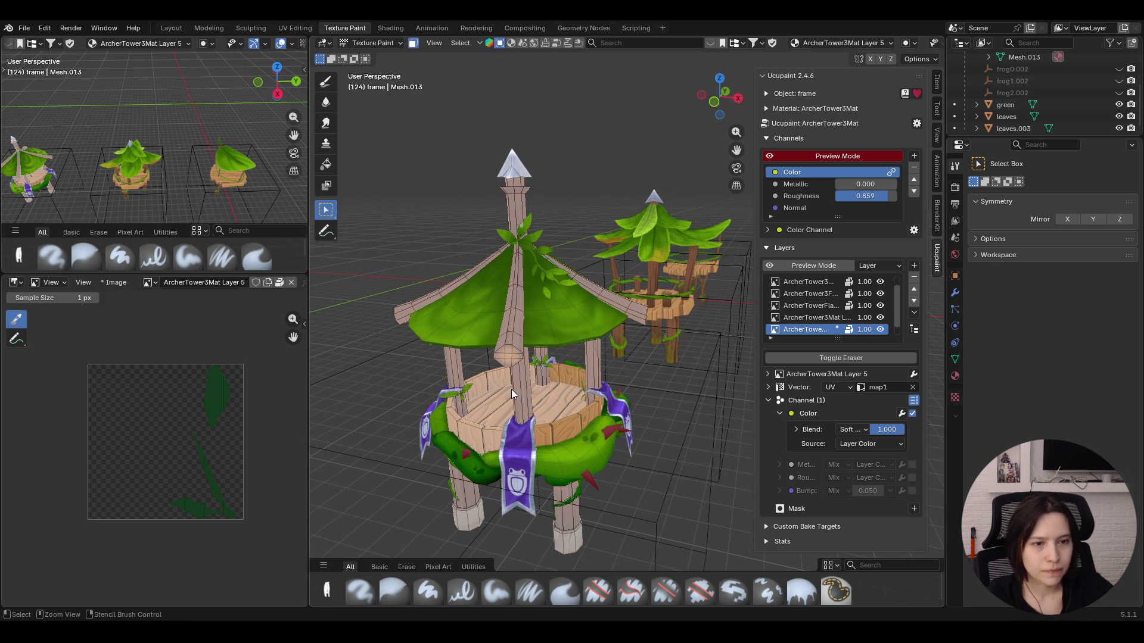
{"action": "mouse_move", "coordinate": [464, 421]}
{"action": "middle_mouse_down"}
{"action": "mouse_move", "coordinate": [543, 395]}
{"action": "mouse_move", "coordinate": [477, 239]}
{"action": "middle_mouse_up"}
{"action": "scroll", "coordinate": [829, 331], "scroll_direction": "down", "scroll_amount": 1}
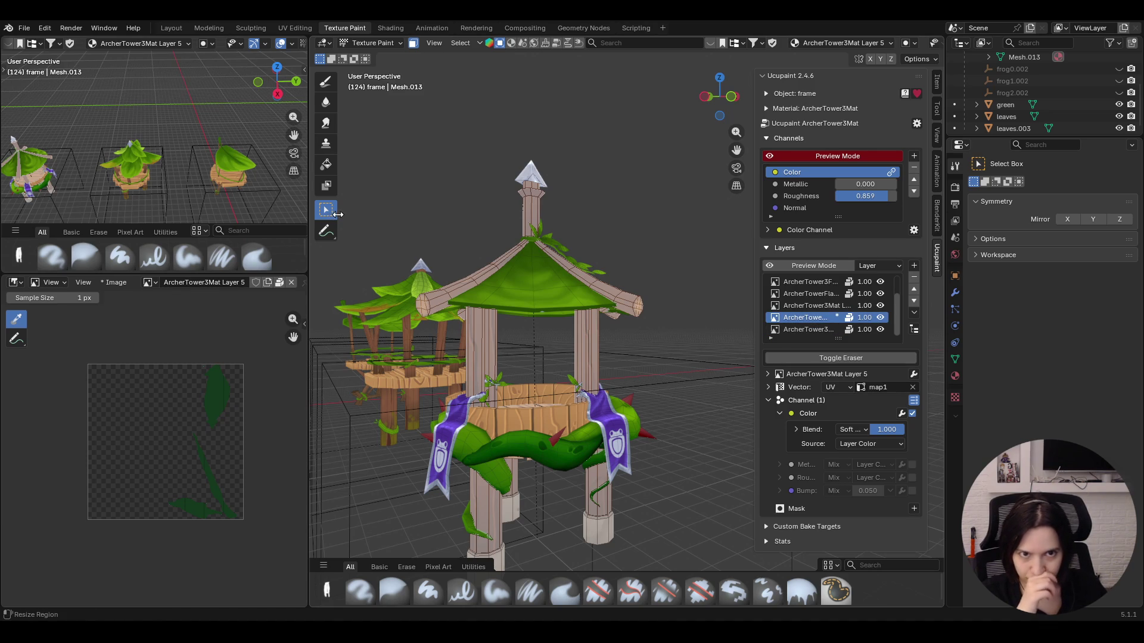
Toggle paint layer visibility to compare, then select the frame's bottom paint layer
{"action": "left_click", "coordinate": [880, 318]}
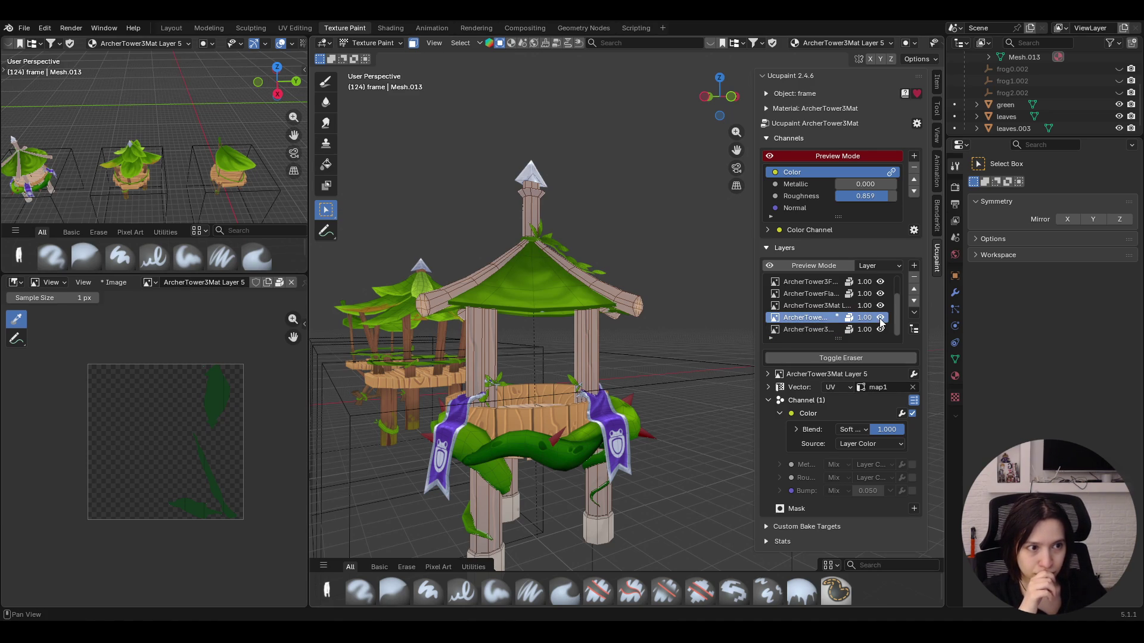
{"action": "left_click", "coordinate": [880, 317]}
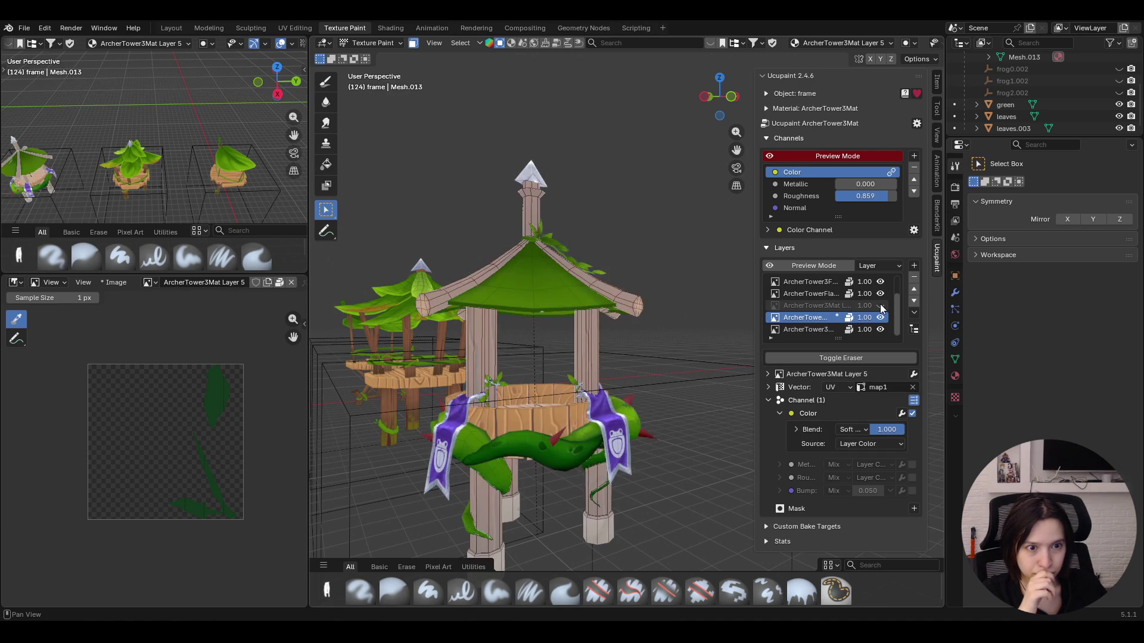
{"action": "left_click", "coordinate": [880, 305]}
{"action": "left_click", "coordinate": [820, 309]}
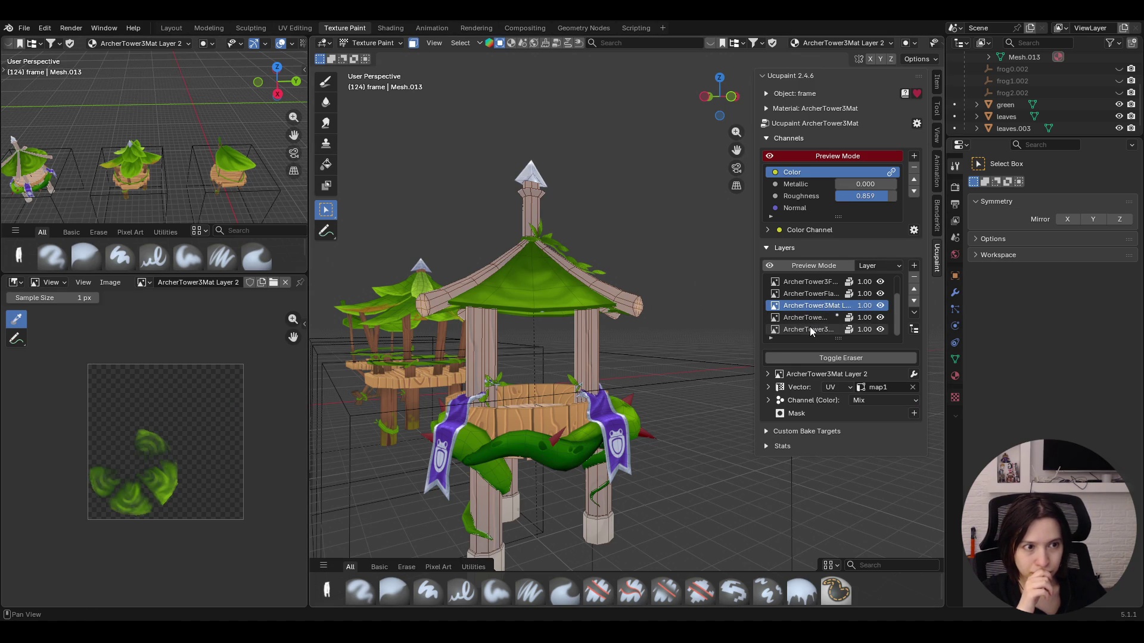
{"action": "left_click", "coordinate": [809, 328]}
{"action": "middle_click_drag", "start_coordinate": [561, 365], "coordinate": [505, 300]}
Make the Fill tool use a gradient and set its first stop to an opaque, darkened brown
{"action": "left_click", "coordinate": [326, 165]}
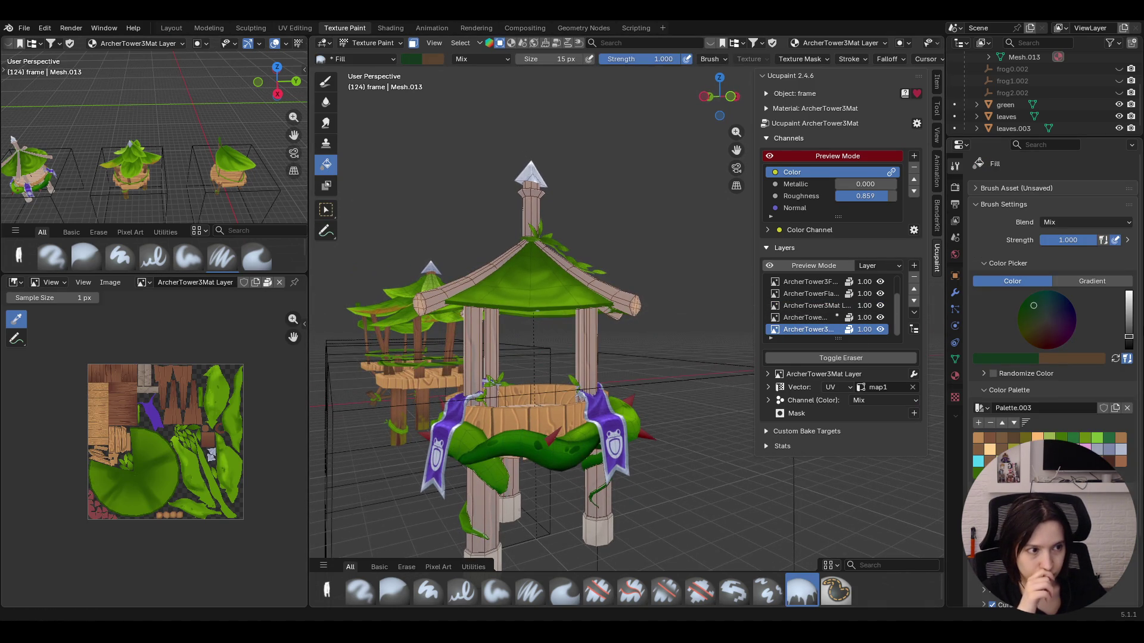
{"action": "left_click", "coordinate": [1094, 285]}
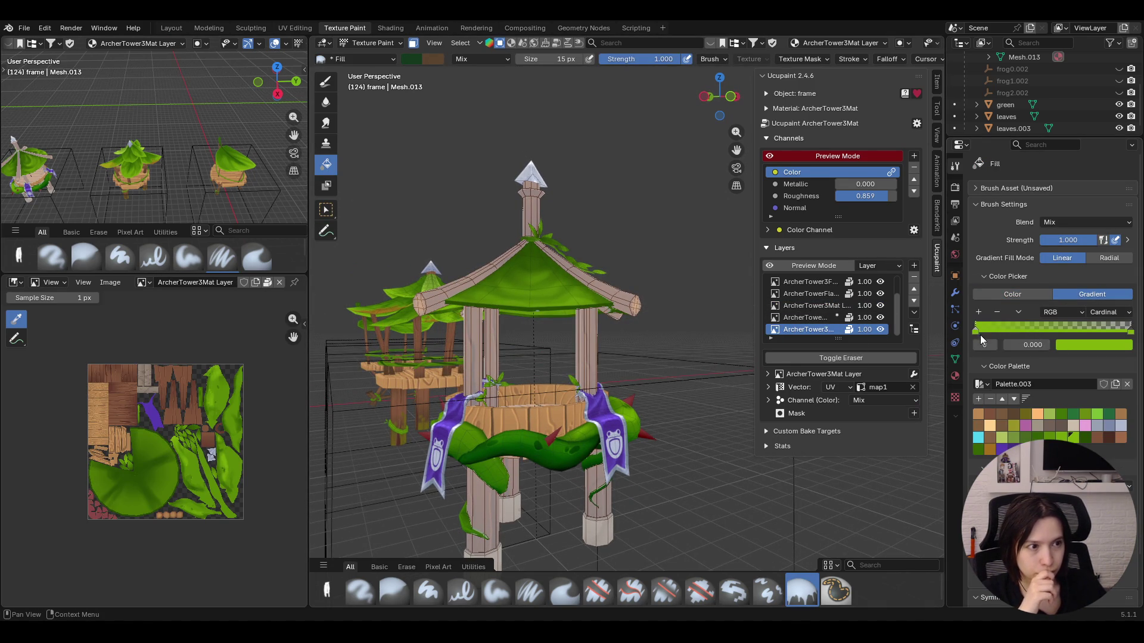
{"action": "left_click", "coordinate": [1121, 345]}
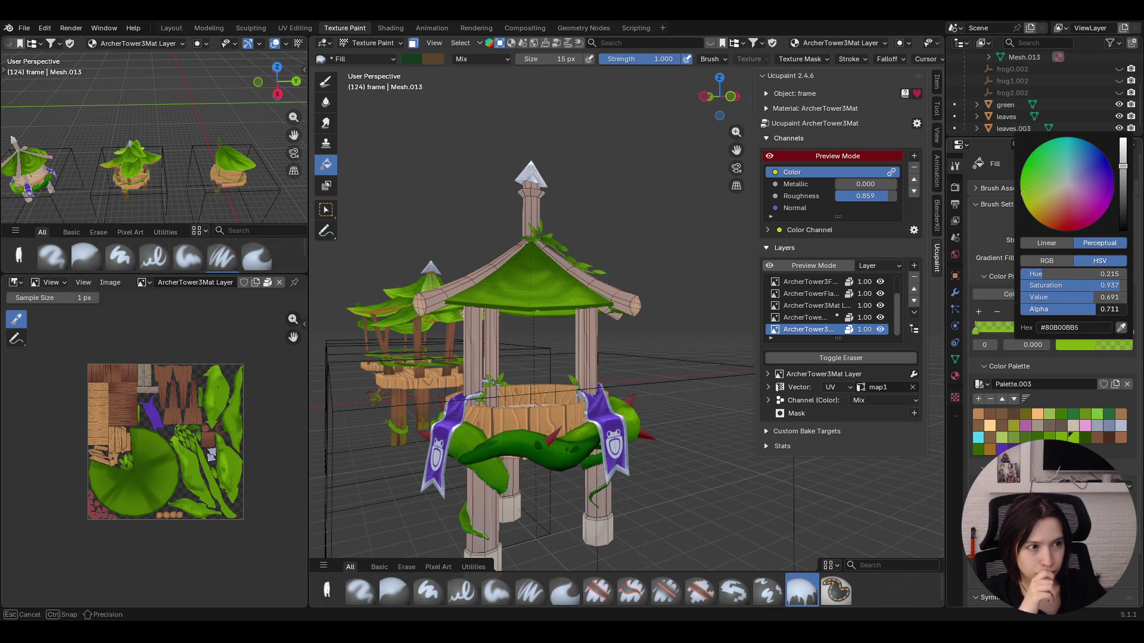
{"action": "left_click_drag", "start_coordinate": [1073, 308], "coordinate": [1109, 308]}
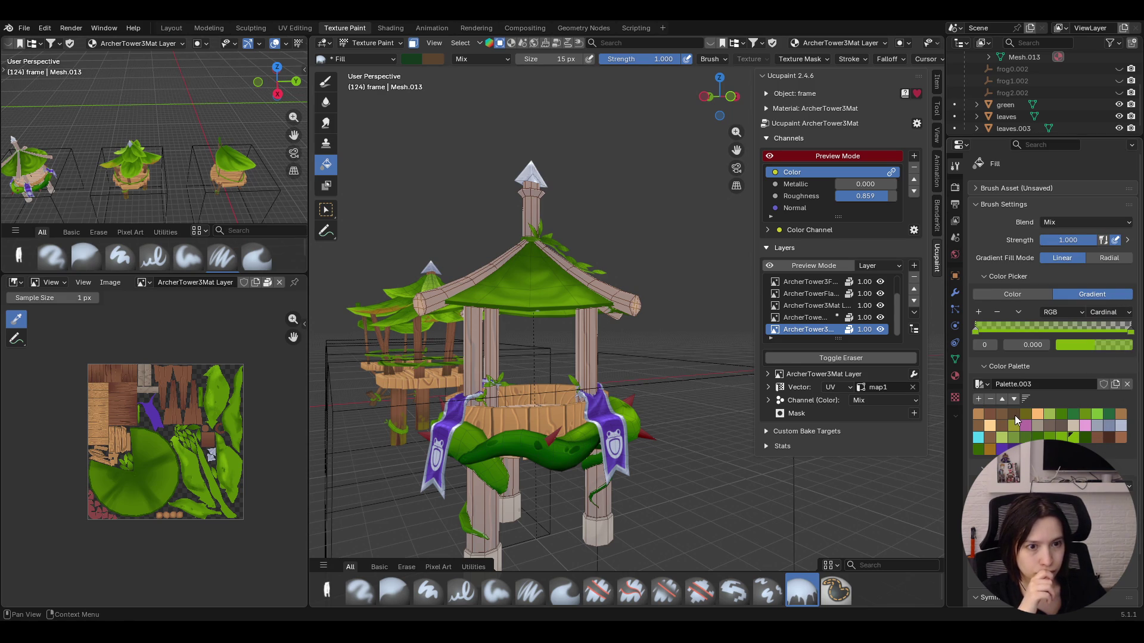
{"action": "left_click", "coordinate": [995, 419]}
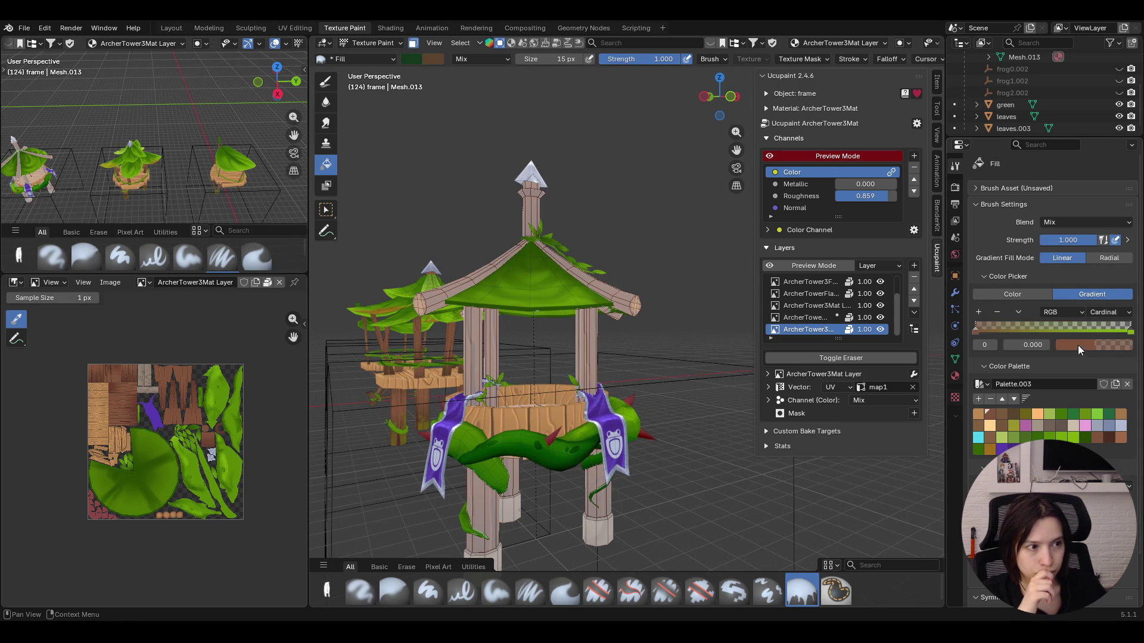
{"action": "left_click", "coordinate": [1080, 345]}
{"action": "mouse_move", "coordinate": [1082, 177]}
{"action": "left_mouse_down"}
{"action": "mouse_move", "coordinate": [1055, 207]}
{"action": "mouse_move", "coordinate": [1062, 215]}
{"action": "left_mouse_up"}
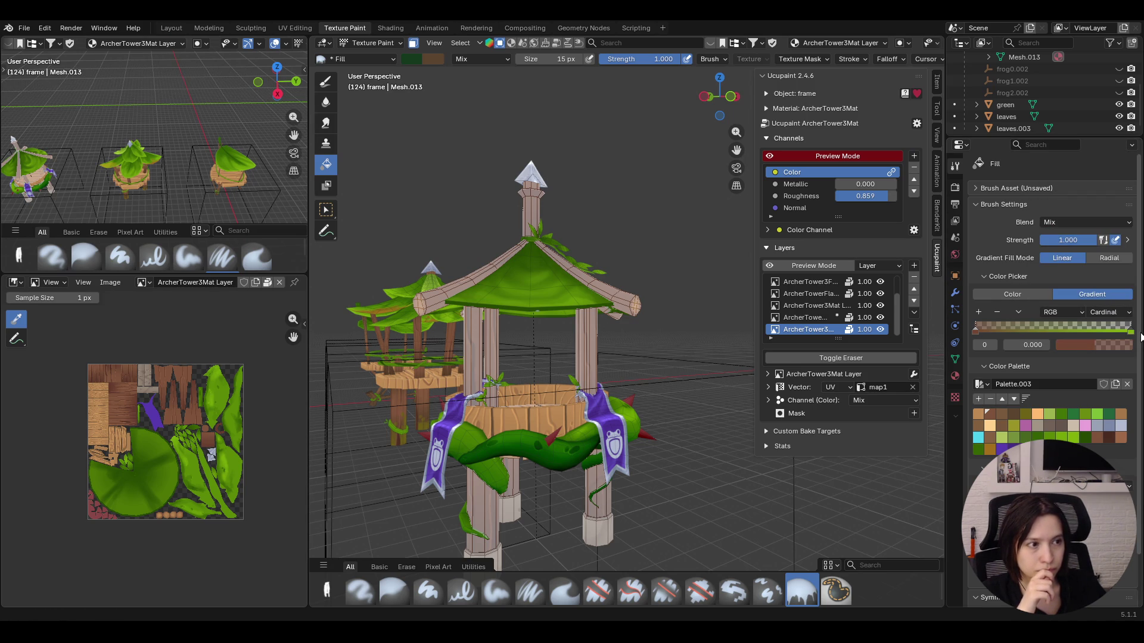
Turn the gradient's second stop brown as well
{"action": "left_click", "coordinate": [1131, 334]}
{"action": "left_click", "coordinate": [1084, 351]}
{"action": "left_click", "coordinate": [1120, 330]}
{"action": "left_click", "coordinate": [977, 326]}
{"action": "mouse_move", "coordinate": [608, 393]}
{"action": "middle_mouse_down"}
{"action": "mouse_move", "coordinate": [623, 393]}
{"action": "mouse_move", "coordinate": [511, 424]}
{"action": "mouse_move", "coordinate": [572, 446]}
{"action": "middle_mouse_up"}
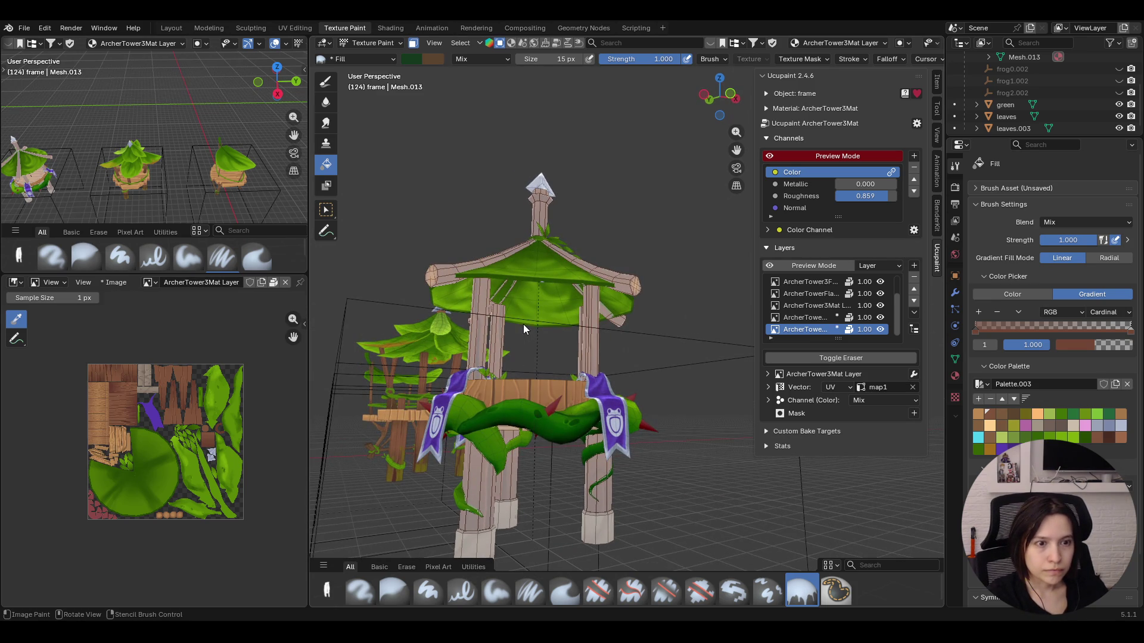
From Front Orthographic, lay the brown gradient fill across the tower's wooden frame
{"action": "middle_click_drag", "start_coordinate": [522, 329], "coordinate": [526, 375]}
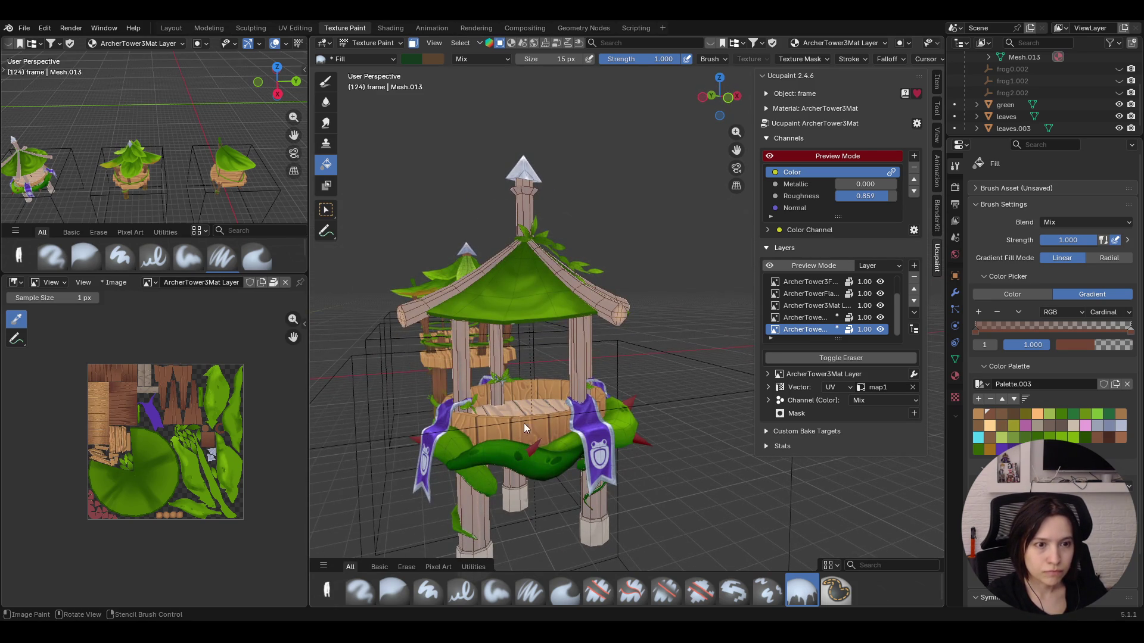
{"action": "middle_click_drag", "start_coordinate": [524, 423], "coordinate": [526, 434]}
{"action": "left_click", "coordinate": [728, 95]}
{"action": "scroll", "coordinate": [625, 332], "scroll_direction": "up", "scroll_amount": 3}
{"action": "scroll", "coordinate": [535, 382], "scroll_direction": "up", "scroll_amount": 3}
{"action": "scroll", "coordinate": [535, 381], "scroll_direction": "up", "scroll_amount": 3}
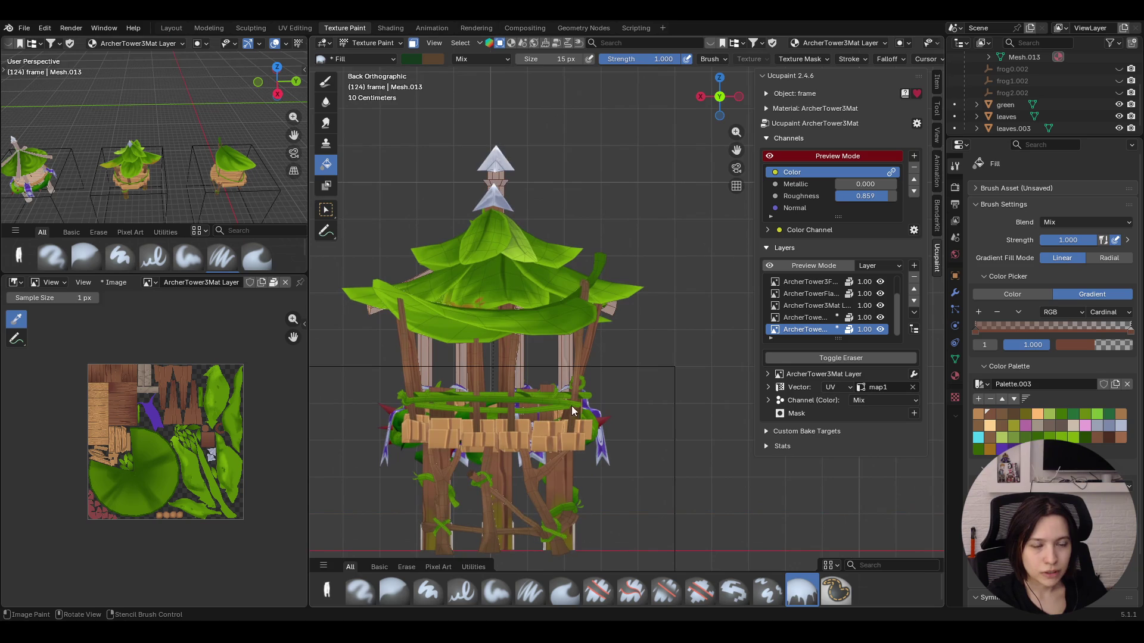
{"action": "left_click", "coordinate": [719, 95]}
{"action": "left_click_drag", "start_coordinate": [490, 445], "coordinate": [489, 389]}
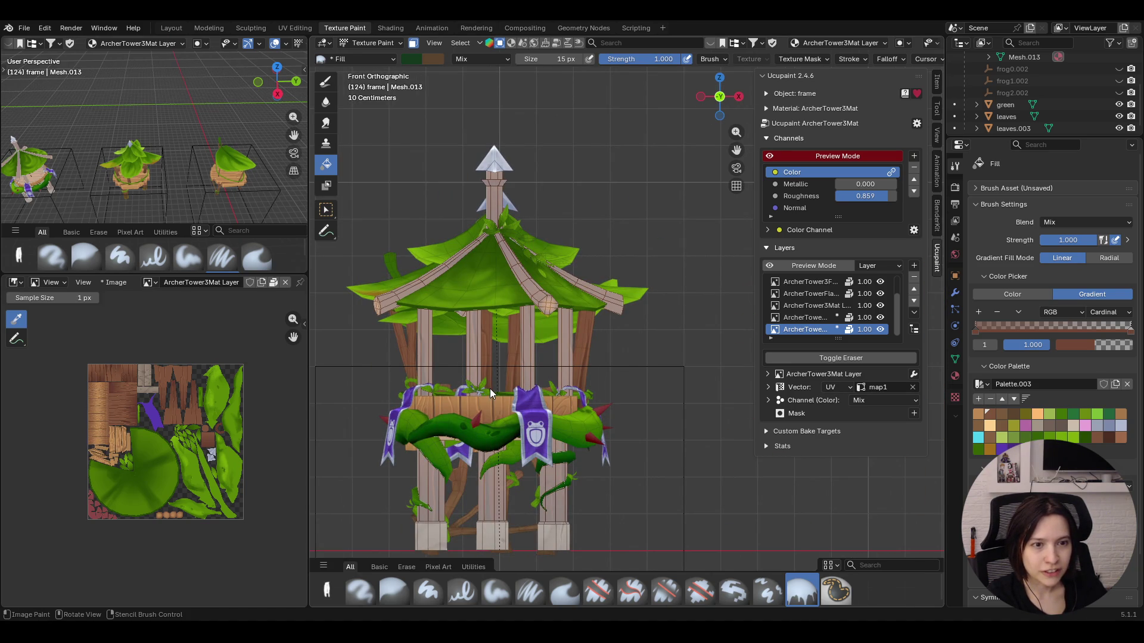
Inspect the shaded wood in perspective and save ArcherTower.blend
{"action": "middle_click_drag", "start_coordinate": [498, 421], "coordinate": [512, 423]}
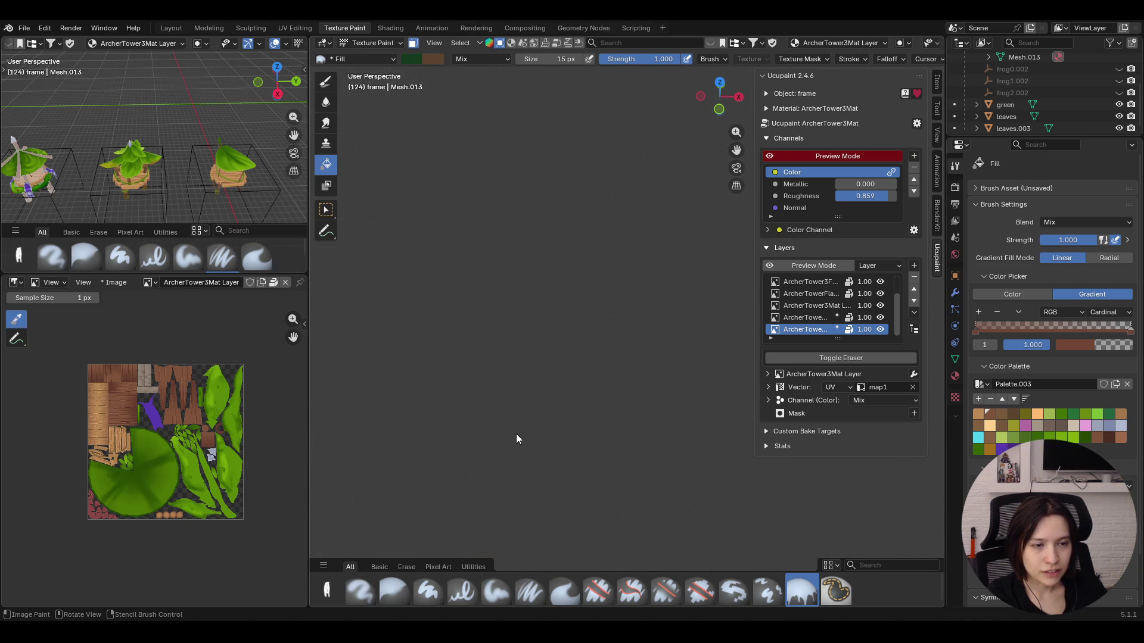
{"action": "key", "text": "KP_Decimal"}
{"action": "mouse_move", "coordinate": [571, 409]}
{"action": "middle_mouse_down"}
{"action": "mouse_move", "coordinate": [641, 354]}
{"action": "mouse_move", "coordinate": [505, 116]}
{"action": "middle_mouse_up"}
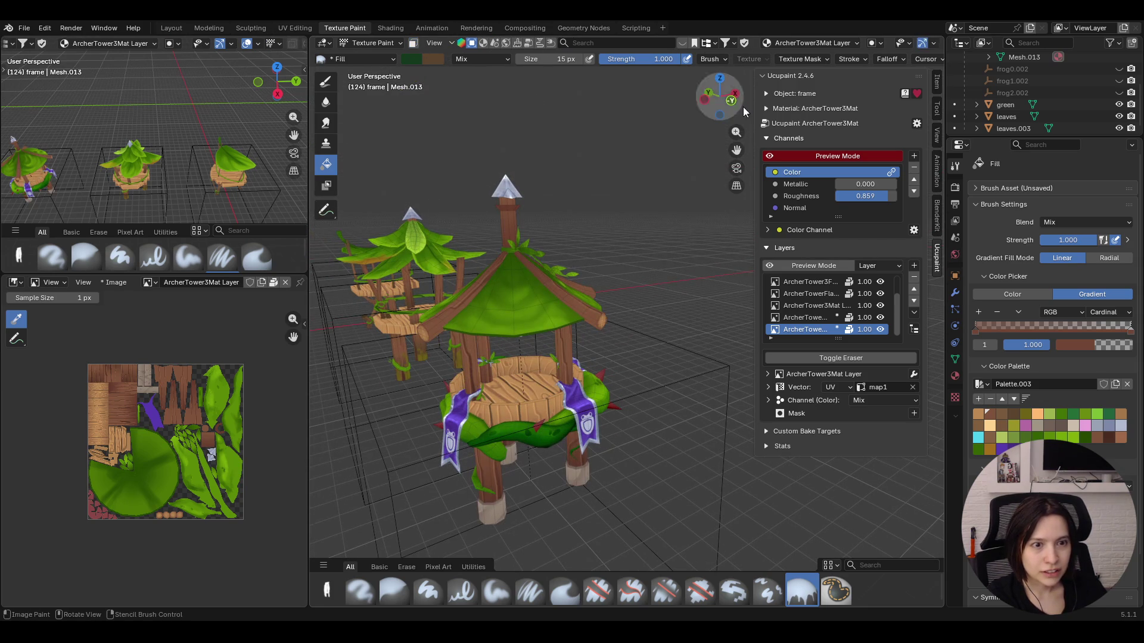
{"action": "left_click_drag", "start_coordinate": [737, 150], "coordinate": [742, 150]}
{"action": "mouse_move", "coordinate": [629, 319]}
{"action": "middle_mouse_down"}
{"action": "mouse_move", "coordinate": [578, 375]}
{"action": "mouse_move", "coordinate": [617, 409]}
{"action": "mouse_move", "coordinate": [572, 401]}
{"action": "middle_mouse_up"}
{"action": "scroll", "coordinate": [578, 374], "scroll_direction": "up", "scroll_amount": 4}
{"action": "key", "text": "ctrl+s"}
{"action": "scroll", "coordinate": [669, 387], "scroll_direction": "down", "scroll_amount": 2}
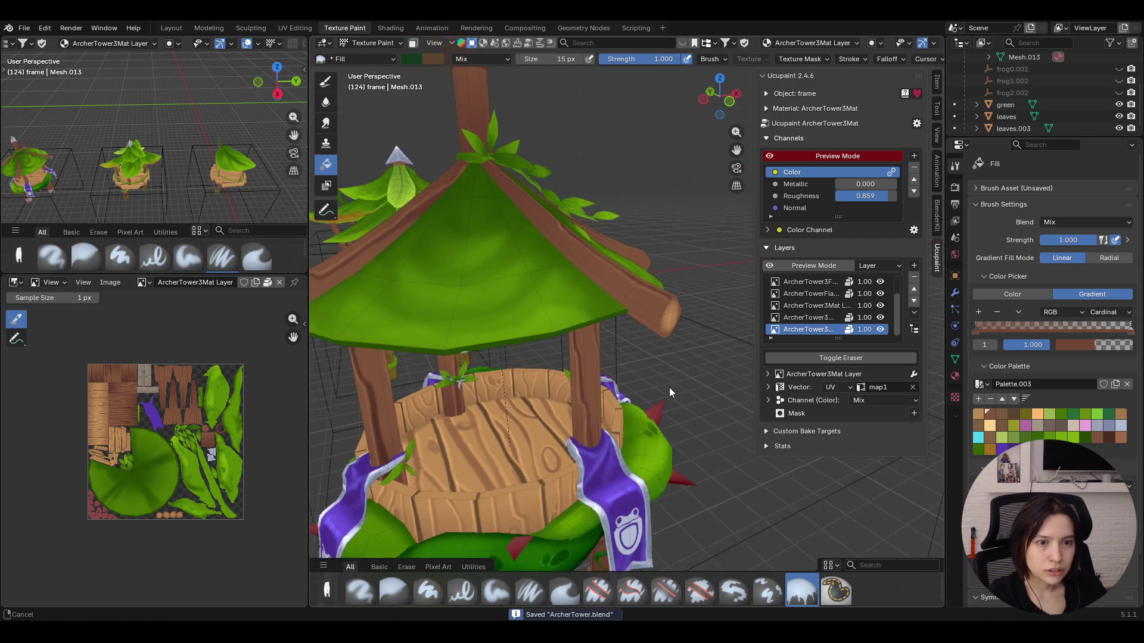
{"action": "scroll", "coordinate": [669, 388], "scroll_direction": "down", "scroll_amount": 2}
{"action": "scroll", "coordinate": [669, 393], "scroll_direction": "up", "scroll_amount": 1}
{"action": "scroll", "coordinate": [669, 390], "scroll_direction": "up", "scroll_amount": 3}
{"action": "mouse_move", "coordinate": [643, 421]}
{"action": "middle_mouse_down"}
{"action": "mouse_move", "coordinate": [789, 410]}
{"action": "mouse_move", "coordinate": [649, 416]}
{"action": "middle_mouse_up"}
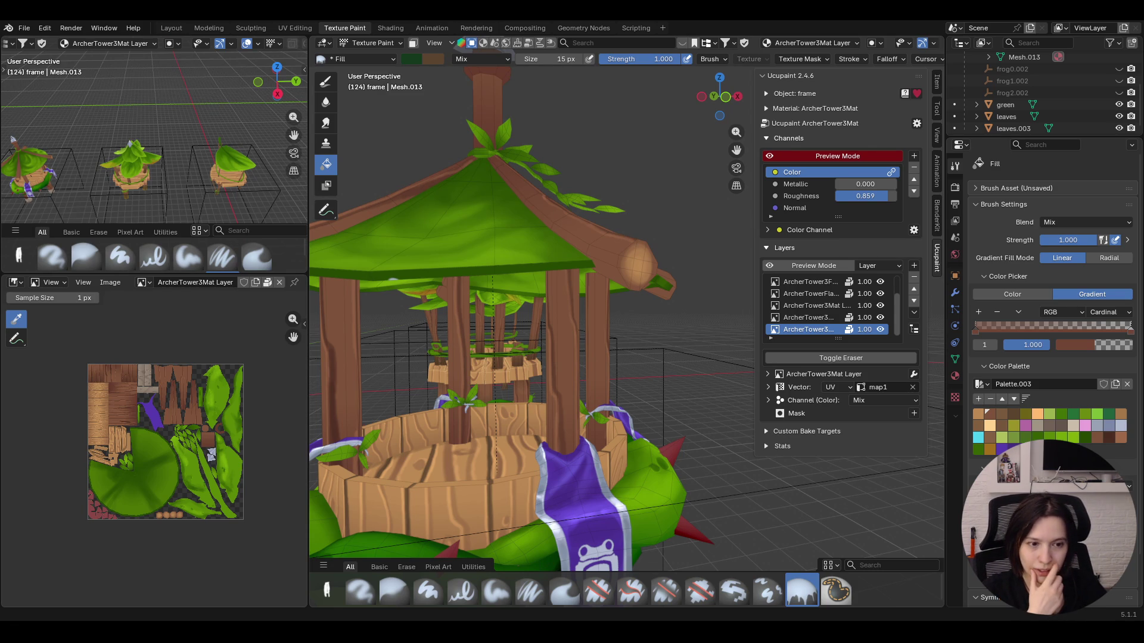
Save ArcherTower.blend again and orbit around the two towers to review them
{"action": "middle_click_drag", "start_coordinate": [582, 444], "coordinate": [670, 398]}
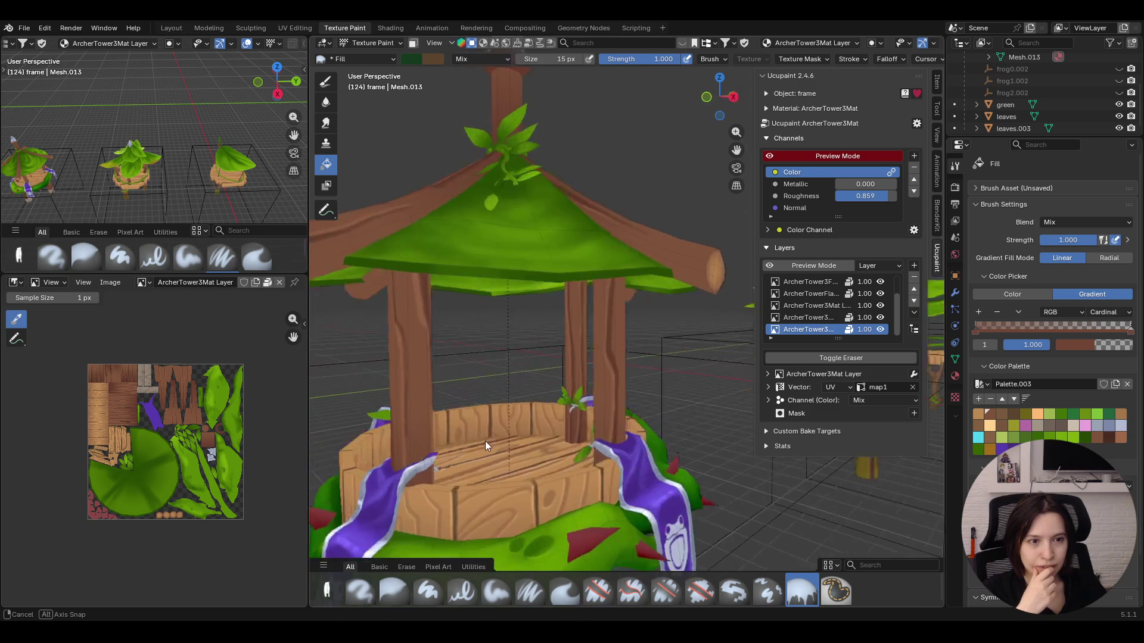
{"action": "scroll", "coordinate": [670, 397], "scroll_direction": "down", "scroll_amount": 2}
{"action": "scroll", "coordinate": [671, 397], "scroll_direction": "down", "scroll_amount": 2}
{"action": "scroll", "coordinate": [669, 403], "scroll_direction": "down", "scroll_amount": 1}
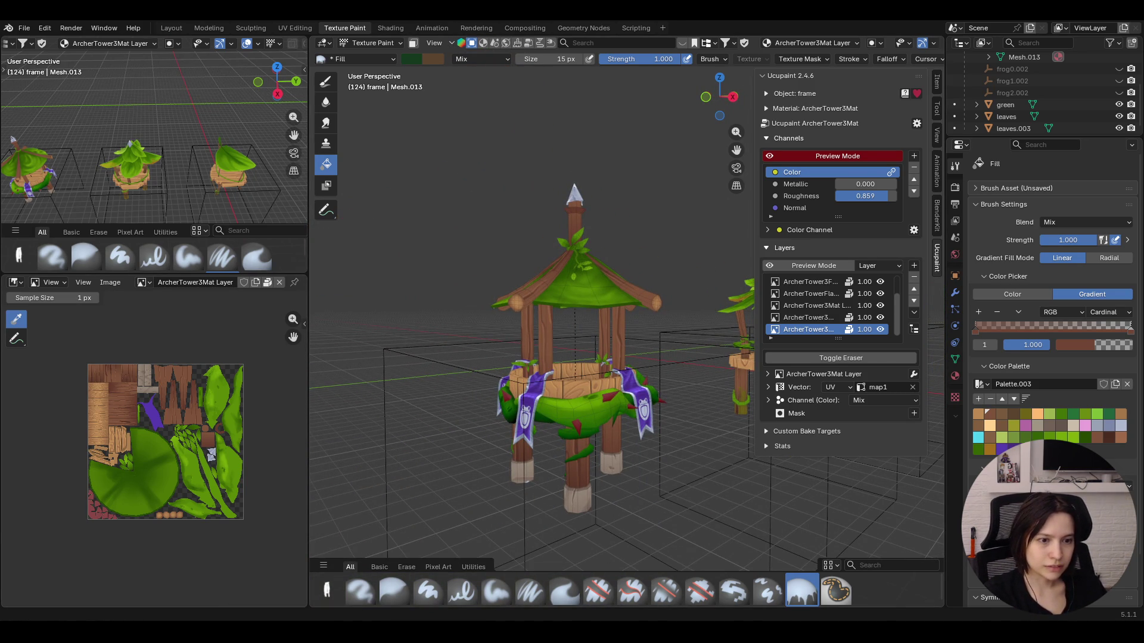
{"action": "scroll", "coordinate": [488, 384], "scroll_direction": "down", "scroll_amount": 3}
{"action": "scroll", "coordinate": [541, 401], "scroll_direction": "up", "scroll_amount": 3}
{"action": "mouse_move", "coordinate": [658, 396]}
{"action": "middle_mouse_down"}
{"action": "mouse_move", "coordinate": [634, 454]}
{"action": "mouse_move", "coordinate": [609, 431]}
{"action": "mouse_move", "coordinate": [632, 414]}
{"action": "mouse_move", "coordinate": [679, 394]}
{"action": "mouse_move", "coordinate": [764, 389]}
{"action": "mouse_move", "coordinate": [579, 406]}
{"action": "middle_mouse_up"}
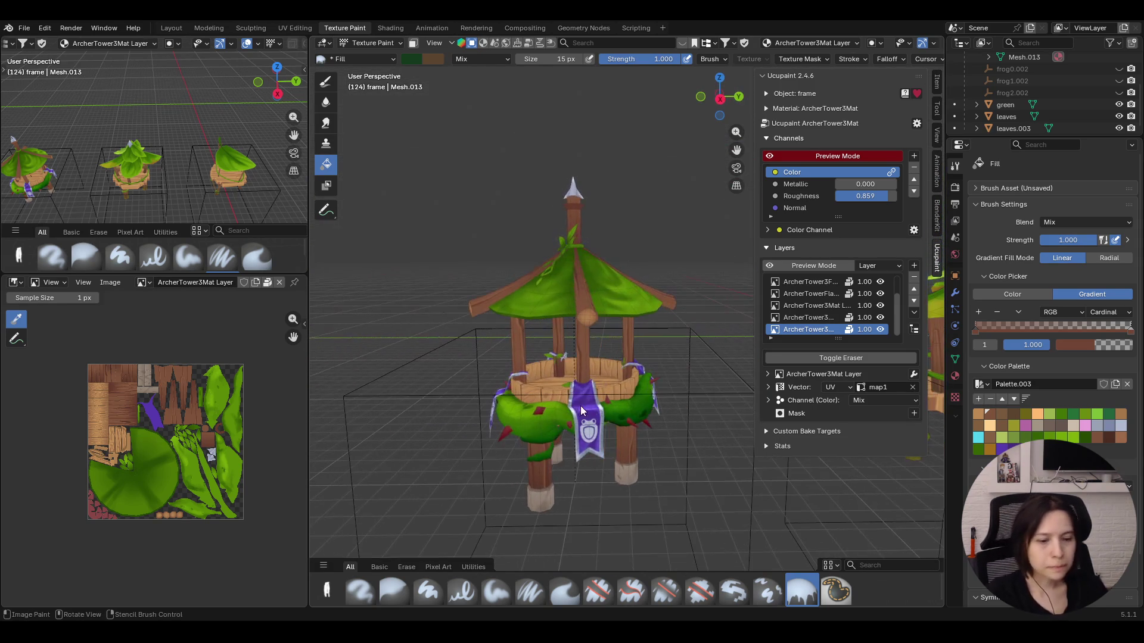
{"action": "key", "text": "ctrl+s"}
{"action": "scroll", "coordinate": [726, 157], "scroll_direction": "up", "scroll_amount": 2}
{"action": "scroll", "coordinate": [679, 179], "scroll_direction": "up", "scroll_amount": 3}
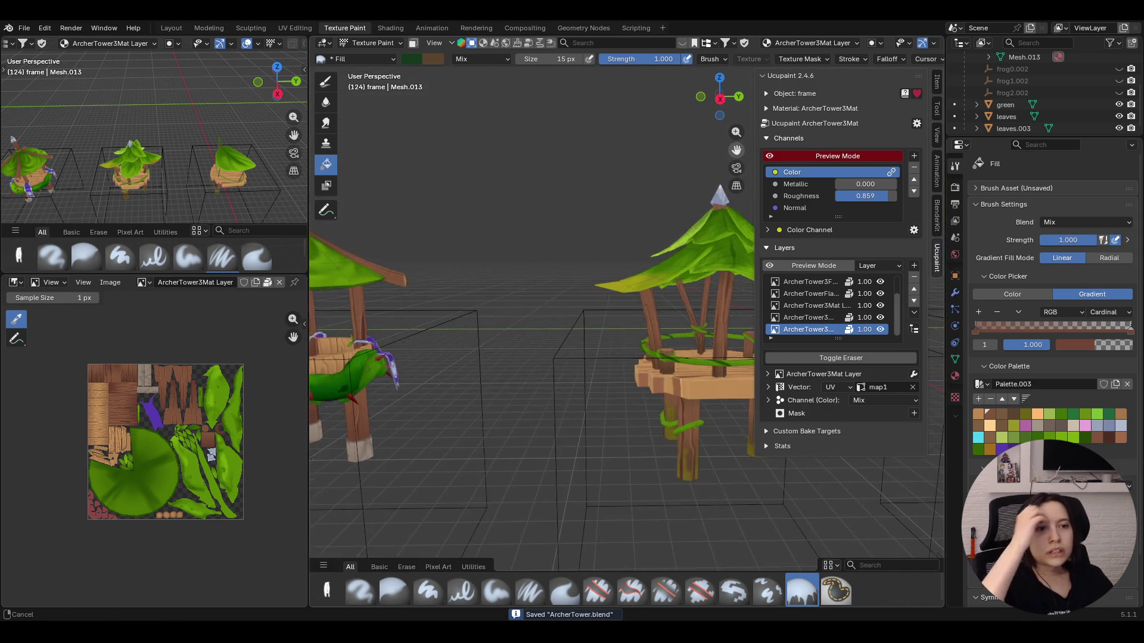
{"action": "scroll", "coordinate": [629, 212], "scroll_direction": "up", "scroll_amount": 1}
{"action": "scroll", "coordinate": [620, 225], "scroll_direction": "down", "scroll_amount": 4}
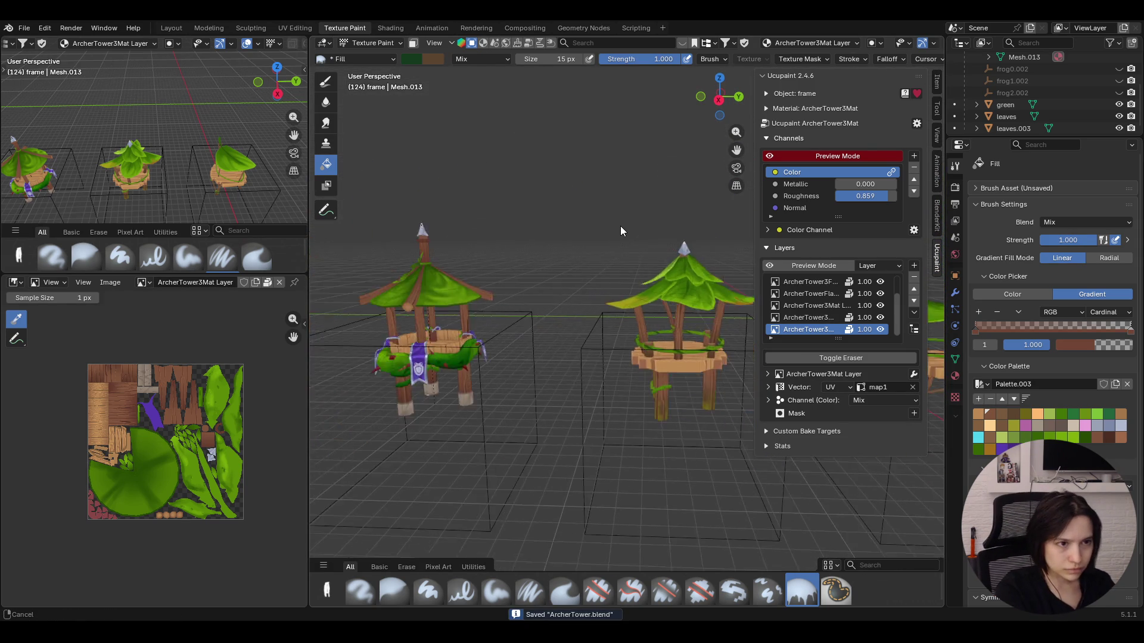
{"action": "scroll", "coordinate": [623, 227], "scroll_direction": "down", "scroll_amount": 1}
{"action": "left_click_drag", "start_coordinate": [736, 150], "coordinate": [742, 224]}
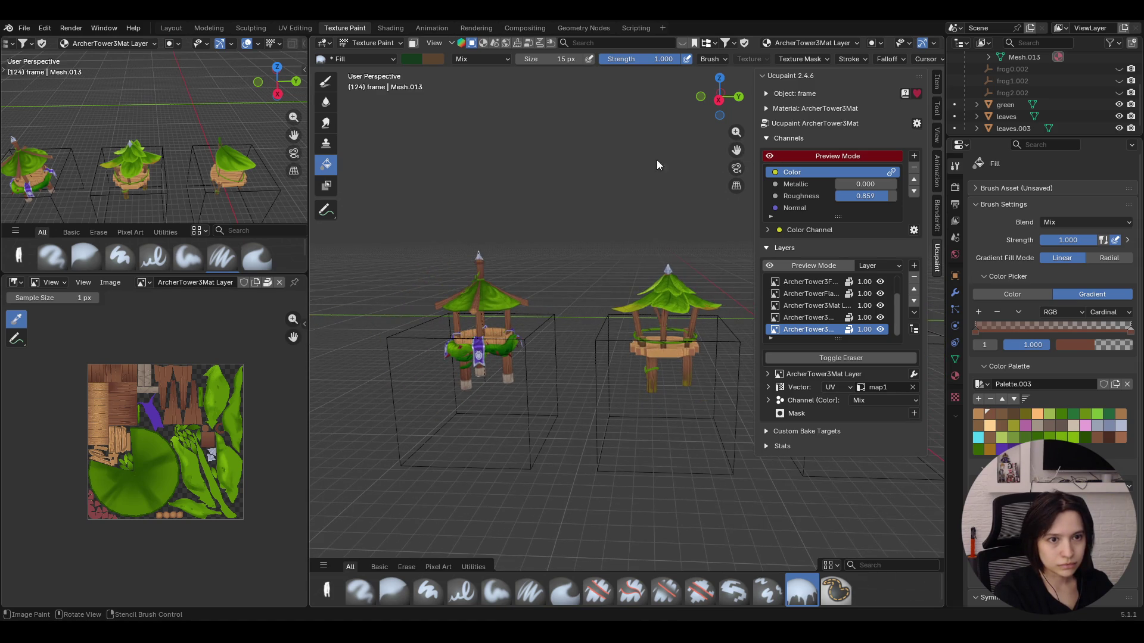
{"action": "mouse_move", "coordinate": [614, 235]}
{"action": "middle_mouse_down"}
{"action": "mouse_move", "coordinate": [717, 246]}
{"action": "mouse_move", "coordinate": [869, 320]}
{"action": "mouse_move", "coordinate": [815, 289]}
{"action": "mouse_move", "coordinate": [732, 283]}
{"action": "mouse_move", "coordinate": [611, 329]}
{"action": "mouse_move", "coordinate": [548, 337]}
{"action": "mouse_move", "coordinate": [474, 327]}
{"action": "mouse_move", "coordinate": [423, 301]}
{"action": "mouse_move", "coordinate": [481, 311]}
{"action": "mouse_move", "coordinate": [555, 361]}
{"action": "mouse_move", "coordinate": [564, 394]}
{"action": "mouse_move", "coordinate": [494, 380]}
{"action": "mouse_move", "coordinate": [682, 384]}
{"action": "mouse_move", "coordinate": [617, 412]}
{"action": "mouse_move", "coordinate": [547, 371]}
{"action": "mouse_move", "coordinate": [577, 378]}
{"action": "mouse_move", "coordinate": [548, 290]}
{"action": "mouse_move", "coordinate": [552, 337]}
{"action": "mouse_move", "coordinate": [544, 294]}
{"action": "mouse_move", "coordinate": [430, 303]}
{"action": "middle_mouse_up"}
Switch to the leaves object and return to Texture Paint mode on it
{"action": "left_click", "coordinate": [371, 43]}
{"action": "left_click", "coordinate": [408, 298]}
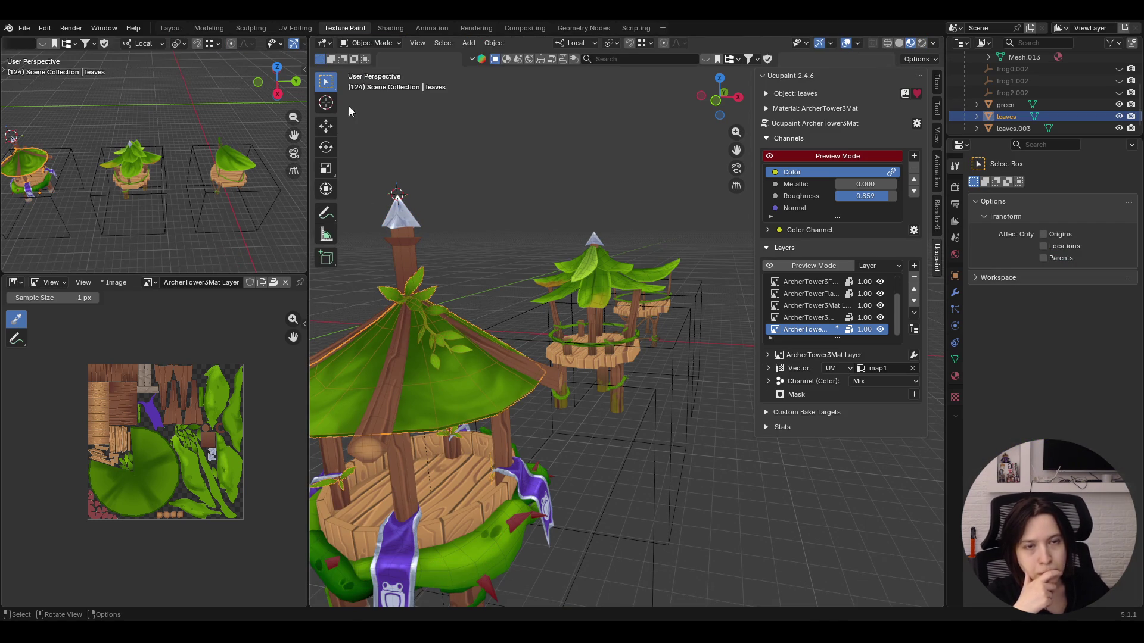
{"action": "left_click", "coordinate": [373, 44]}
{"action": "left_click", "coordinate": [379, 125]}
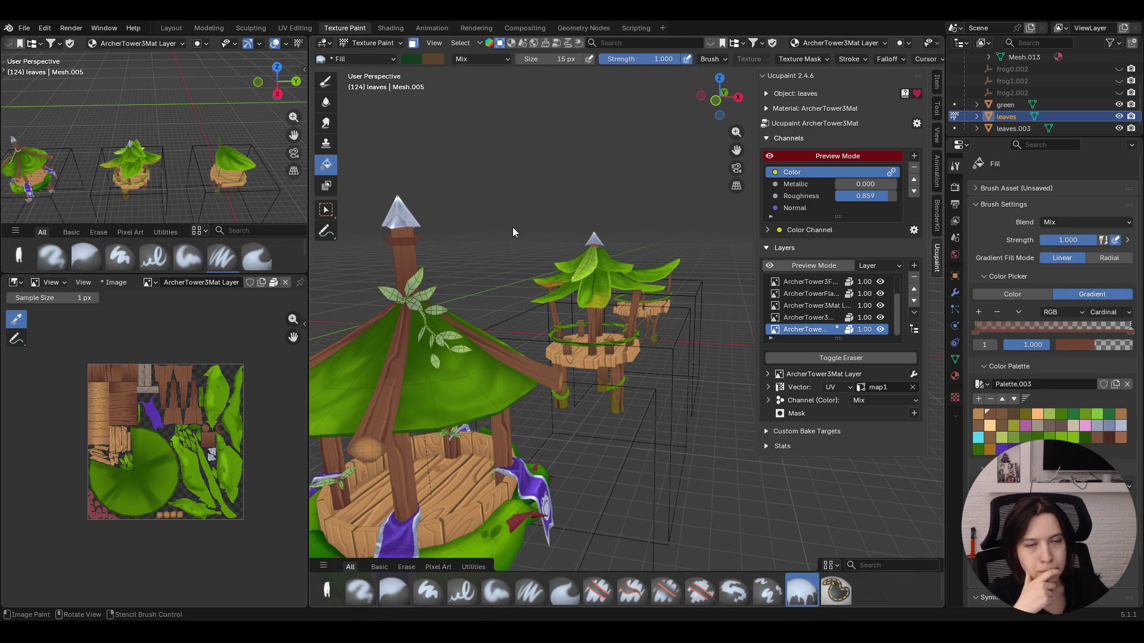
{"action": "middle_click_drag", "start_coordinate": [512, 232], "coordinate": [481, 236]}
{"action": "left_click", "coordinate": [372, 45]}
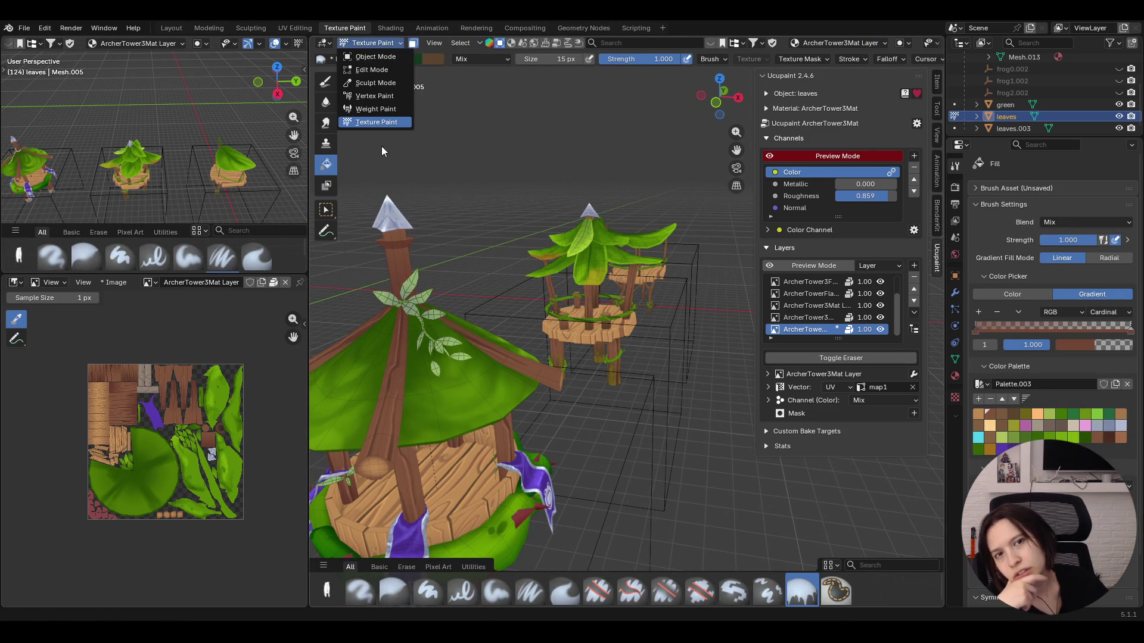
{"action": "mouse_move", "coordinate": [660, 400]}
{"action": "middle_mouse_down"}
{"action": "mouse_move", "coordinate": [678, 386]}
{"action": "mouse_move", "coordinate": [666, 380]}
{"action": "middle_mouse_up"}
Mask the connected roof faces for painting, excluding the leaves, then return to the brush
{"action": "left_click", "coordinate": [327, 209]}
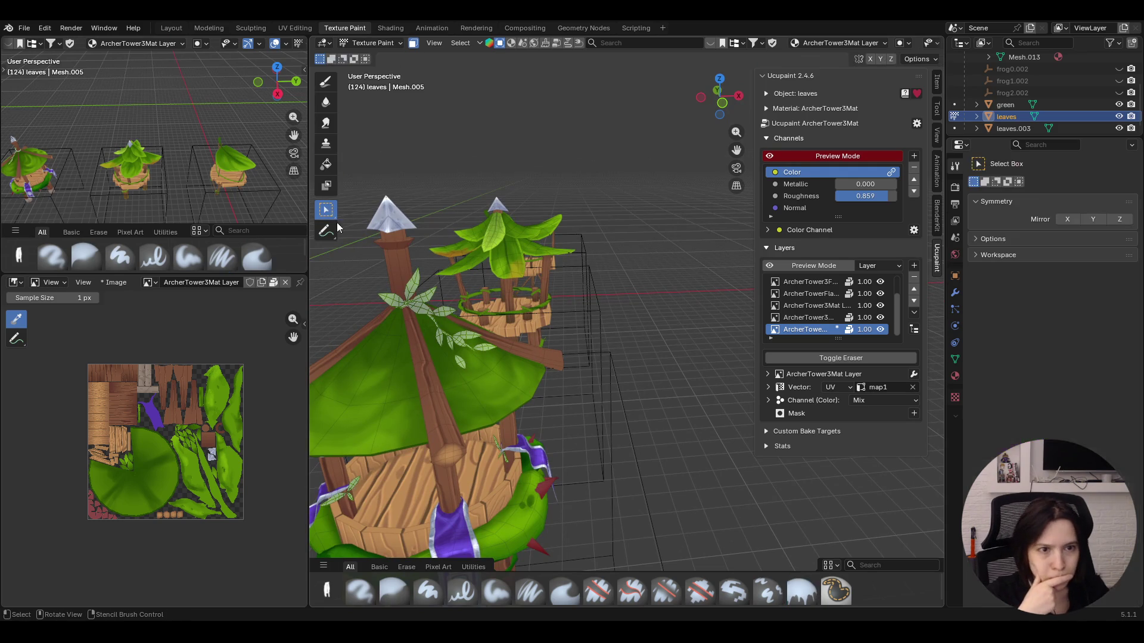
{"action": "key", "text": "l"}
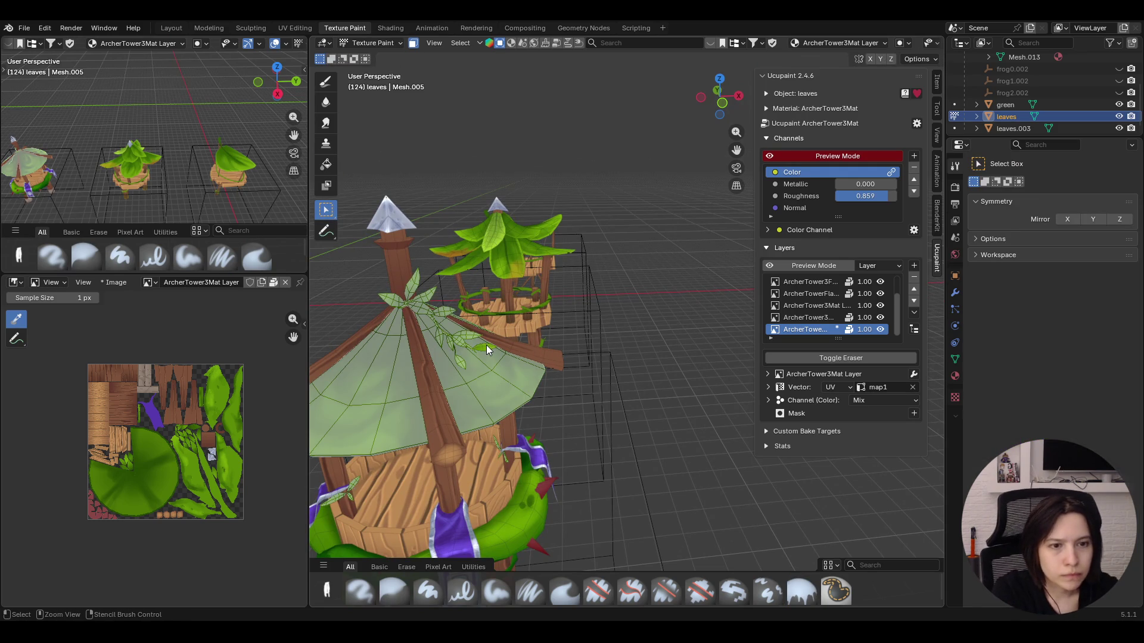
{"action": "mouse_move", "coordinate": [487, 343]}
{"action": "middle_mouse_down"}
{"action": "mouse_move", "coordinate": [459, 352]}
{"action": "mouse_move", "coordinate": [447, 375]}
{"action": "middle_mouse_up"}
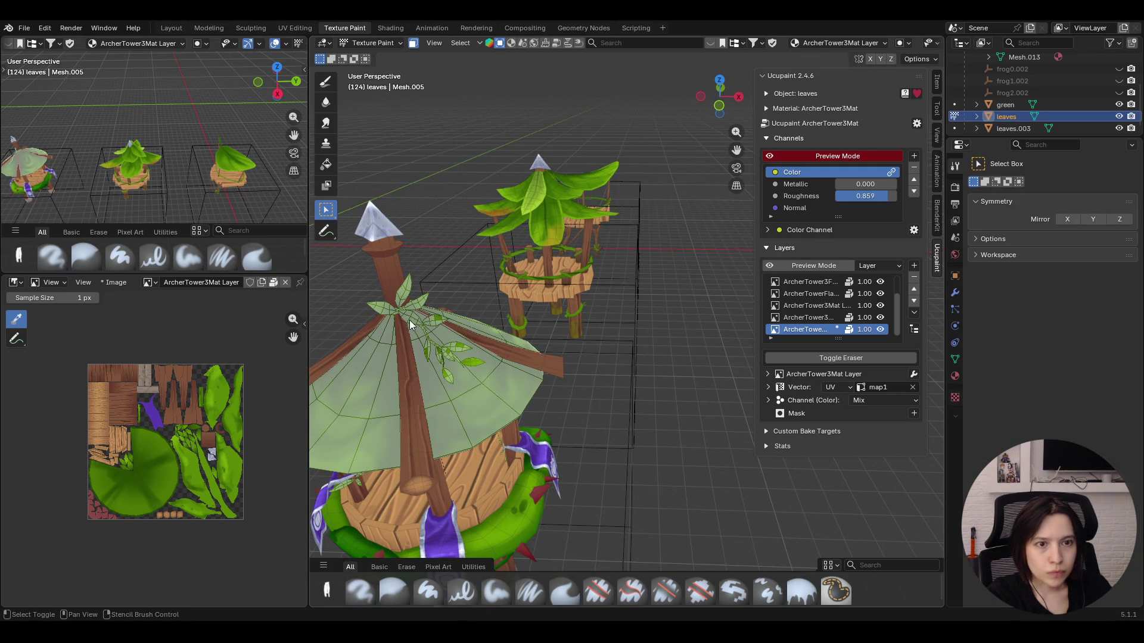
{"action": "key", "text": "shift+l"}
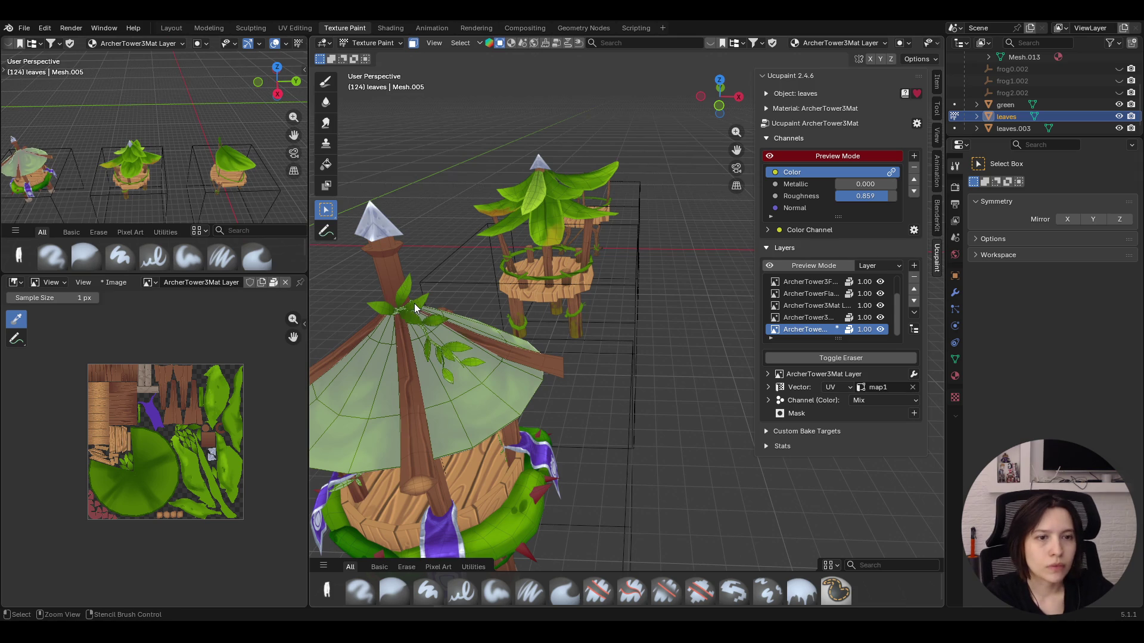
{"action": "left_click", "coordinate": [325, 80]}
Sample a yellow-green from the model and paint highlights over the roof leaves with the Paint Soft brush
{"action": "left_click", "coordinate": [1007, 373]}
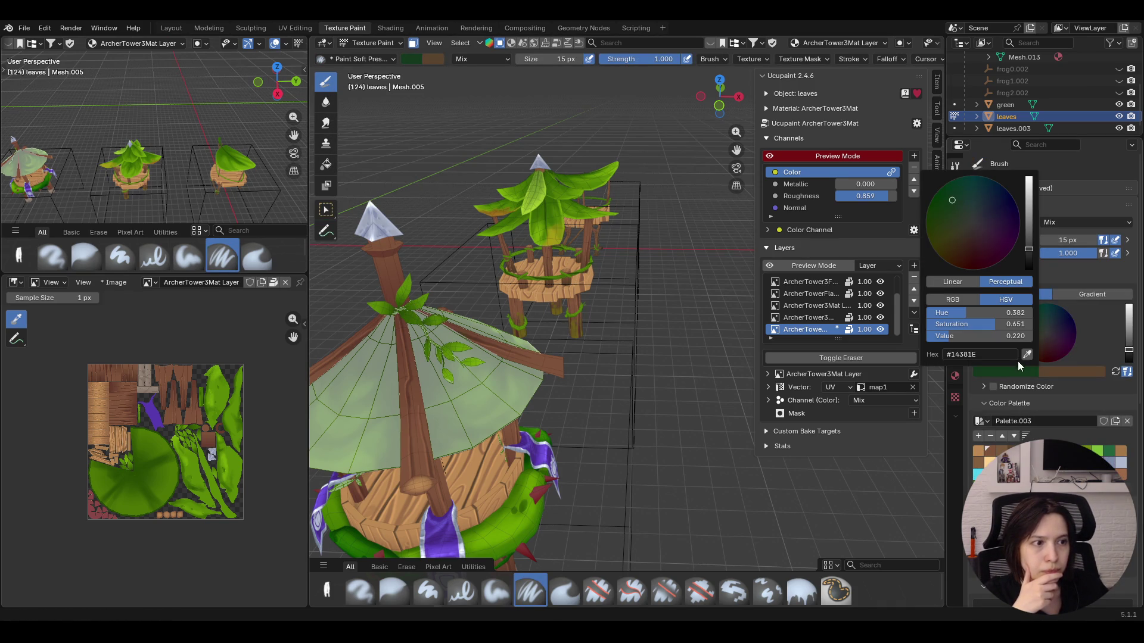
{"action": "left_click", "coordinate": [557, 234]}
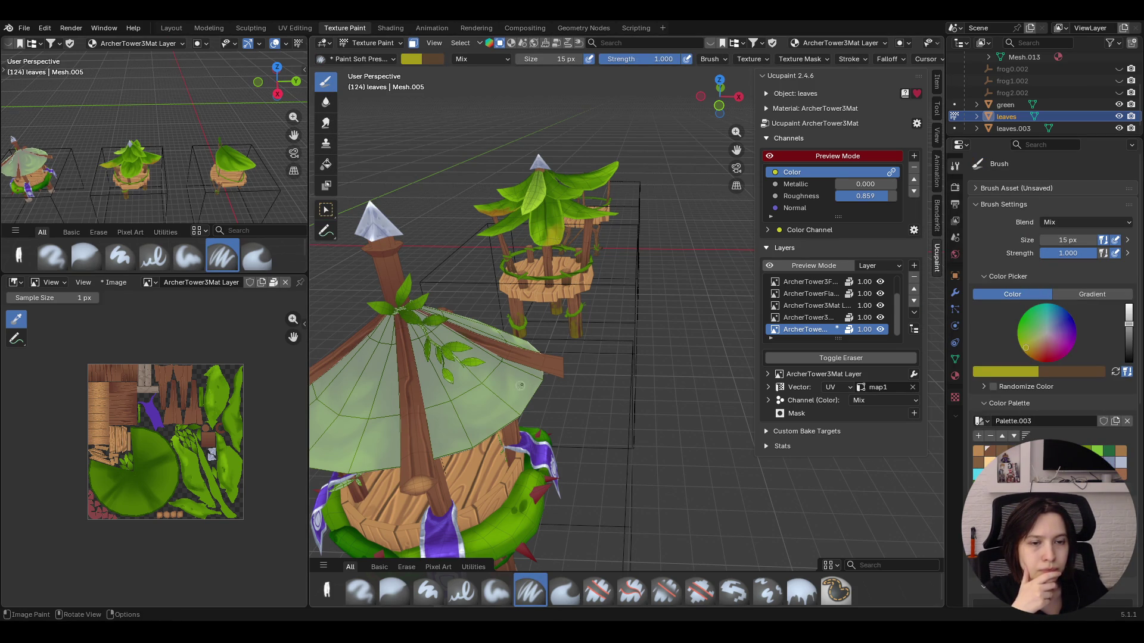
{"action": "middle_click_drag", "start_coordinate": [558, 235], "coordinate": [626, 250]}
{"action": "scroll", "coordinate": [526, 352], "scroll_direction": "up", "scroll_amount": 1}
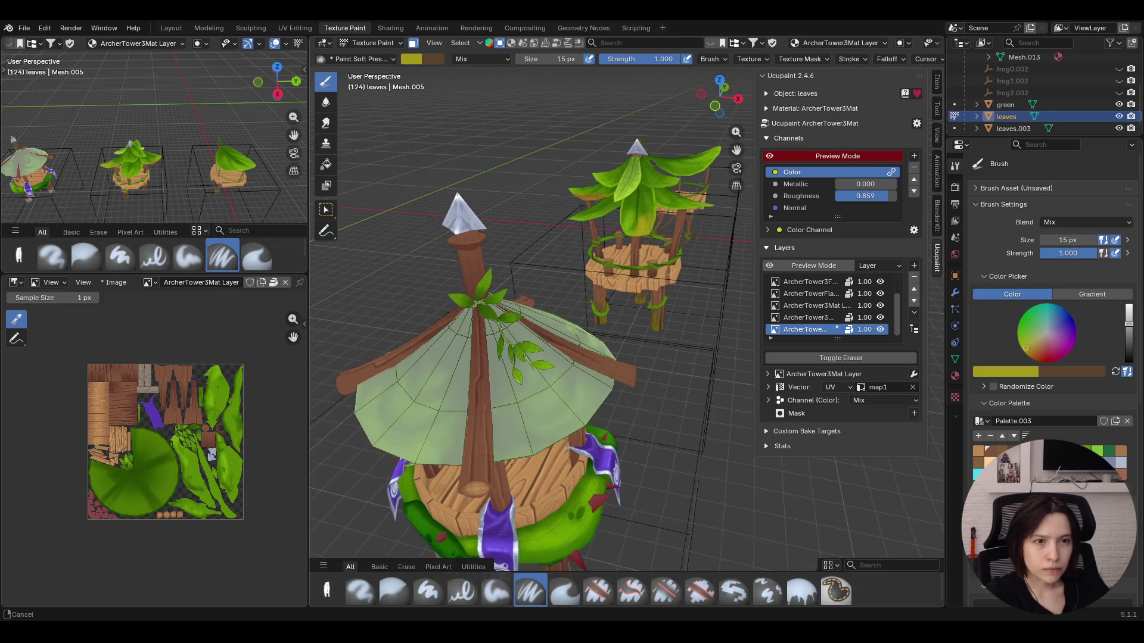
{"action": "scroll", "coordinate": [526, 352], "scroll_direction": "up", "scroll_amount": 2}
{"action": "middle_click_drag", "start_coordinate": [526, 351], "coordinate": [529, 380]}
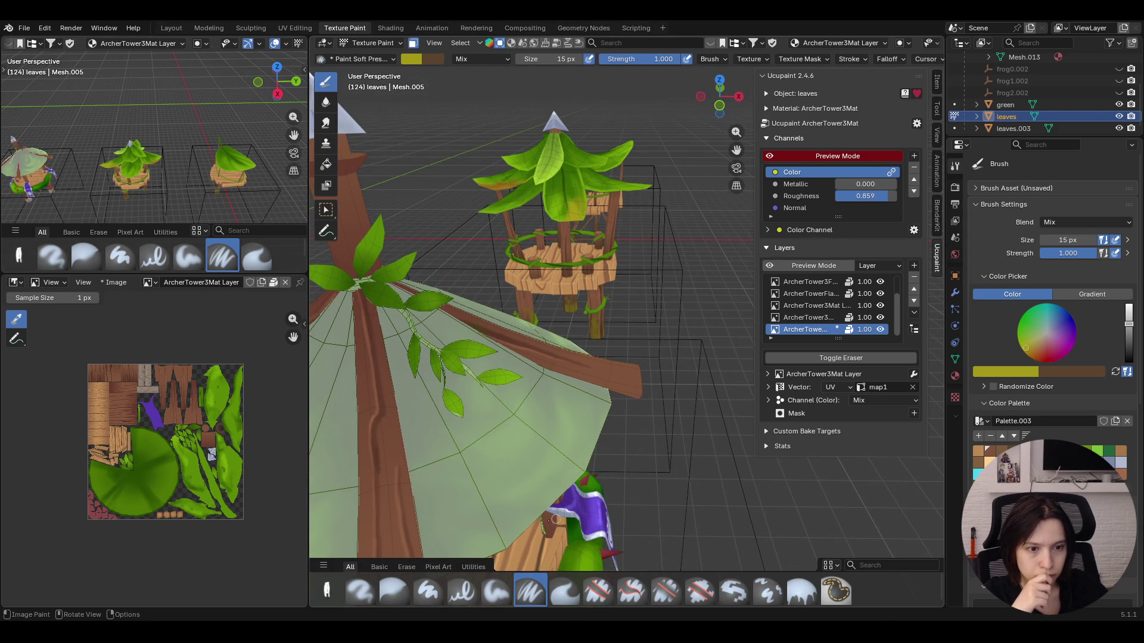
{"action": "left_click", "coordinate": [496, 591]}
{"action": "left_click_drag", "start_coordinate": [509, 380], "coordinate": [508, 379]}
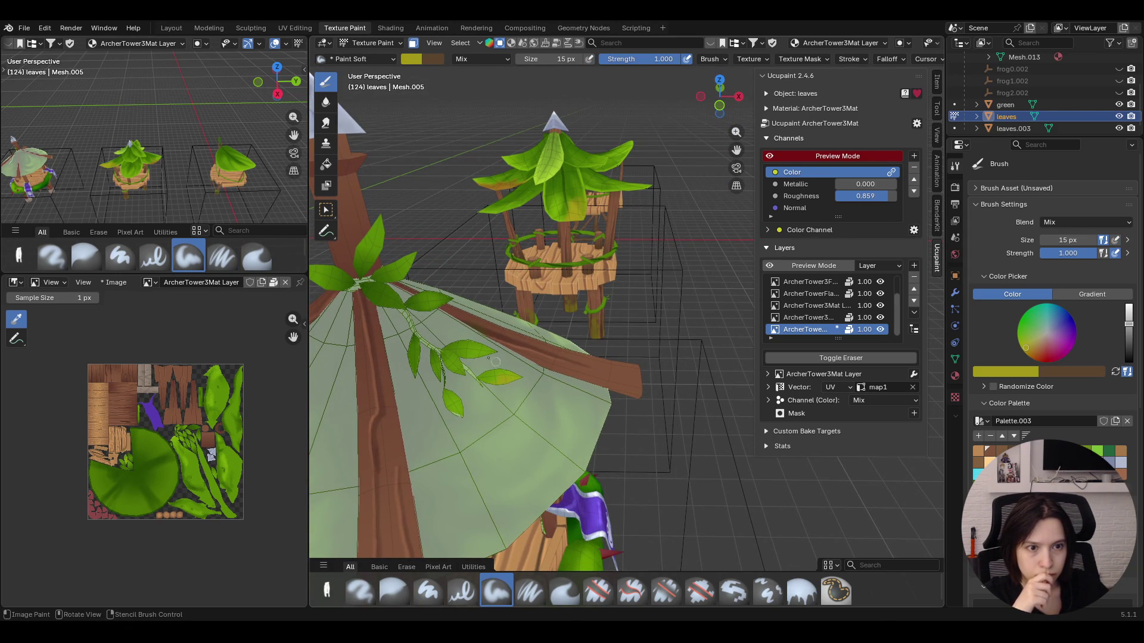
{"action": "left_click_drag", "start_coordinate": [469, 357], "coordinate": [456, 363]}
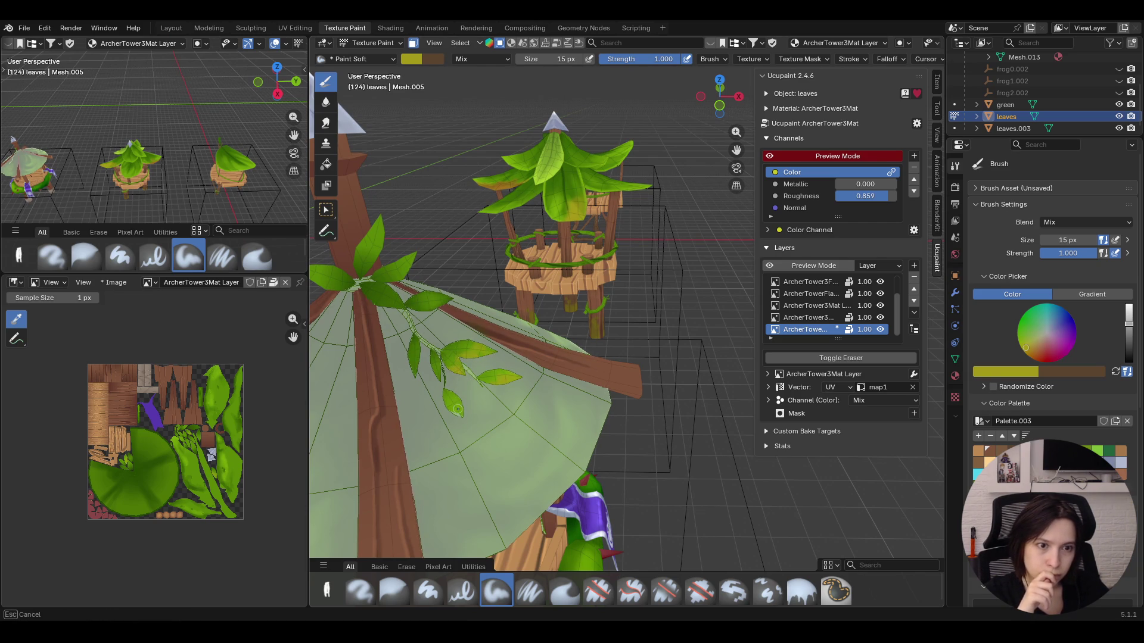
{"action": "mouse_move", "coordinate": [462, 374]}
{"action": "left_mouse_down"}
{"action": "mouse_move", "coordinate": [466, 407]}
{"action": "mouse_move", "coordinate": [436, 376]}
{"action": "left_mouse_up"}
{"action": "mouse_move", "coordinate": [448, 286]}
{"action": "left_mouse_down"}
{"action": "mouse_move", "coordinate": [438, 306]}
{"action": "mouse_move", "coordinate": [448, 304]}
{"action": "mouse_move", "coordinate": [378, 308]}
{"action": "mouse_move", "coordinate": [409, 266]}
{"action": "mouse_move", "coordinate": [397, 278]}
{"action": "left_mouse_up"}
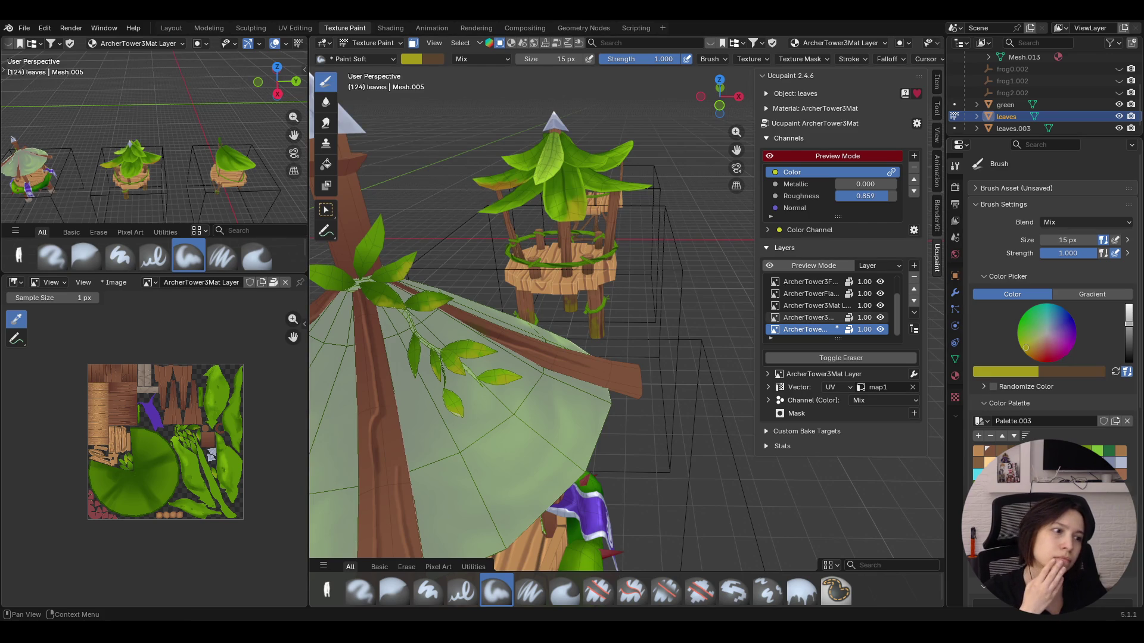
Sample an orange-brown and paint brown tones along the leaves and their edges
{"action": "key", "text": "s"}
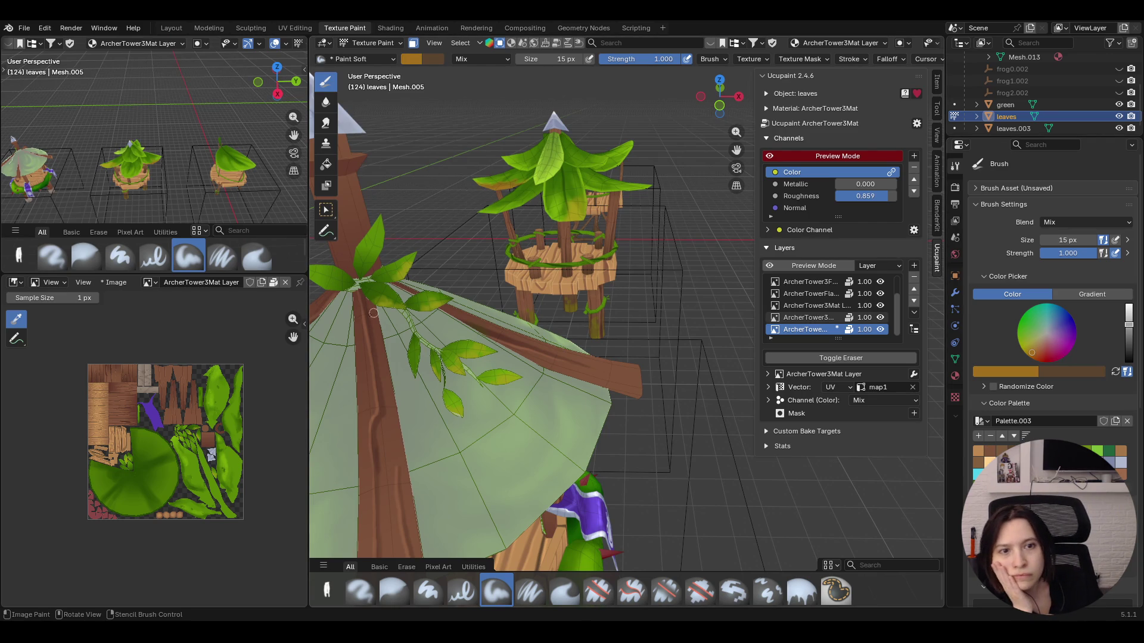
{"action": "left_click_drag", "start_coordinate": [385, 298], "coordinate": [393, 304]}
{"action": "left_click_drag", "start_coordinate": [386, 250], "coordinate": [383, 246]}
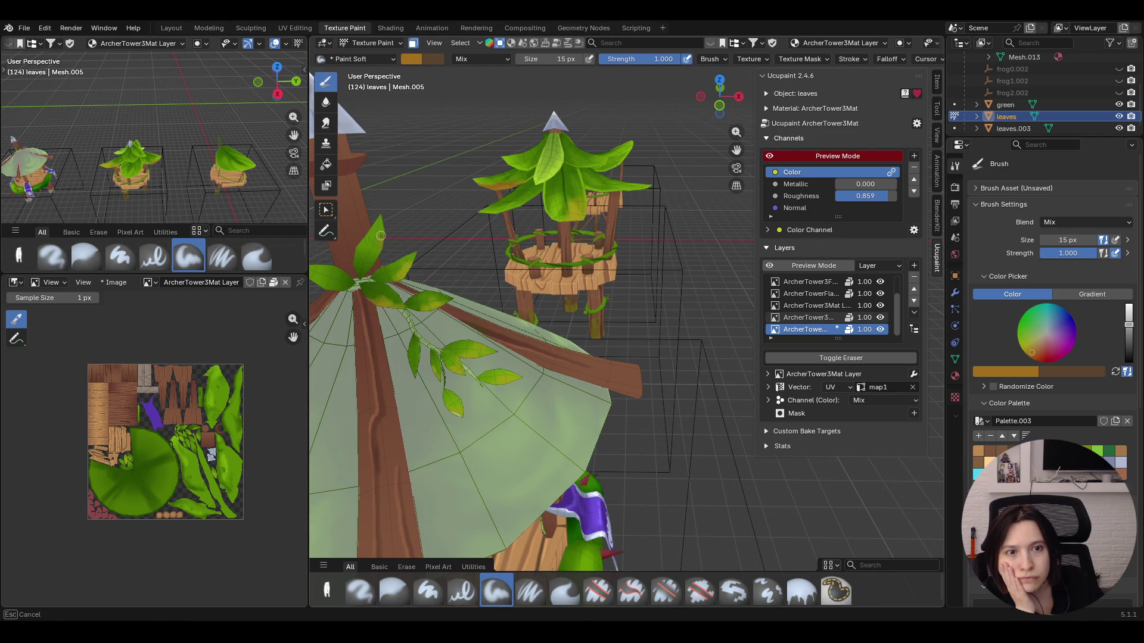
{"action": "mouse_move", "coordinate": [380, 255]}
{"action": "left_mouse_down"}
{"action": "mouse_move", "coordinate": [367, 232]}
{"action": "mouse_move", "coordinate": [379, 220]}
{"action": "mouse_move", "coordinate": [412, 255]}
{"action": "mouse_move", "coordinate": [396, 283]}
{"action": "left_mouse_up"}
{"action": "left_click_drag", "start_coordinate": [318, 284], "coordinate": [428, 309]}
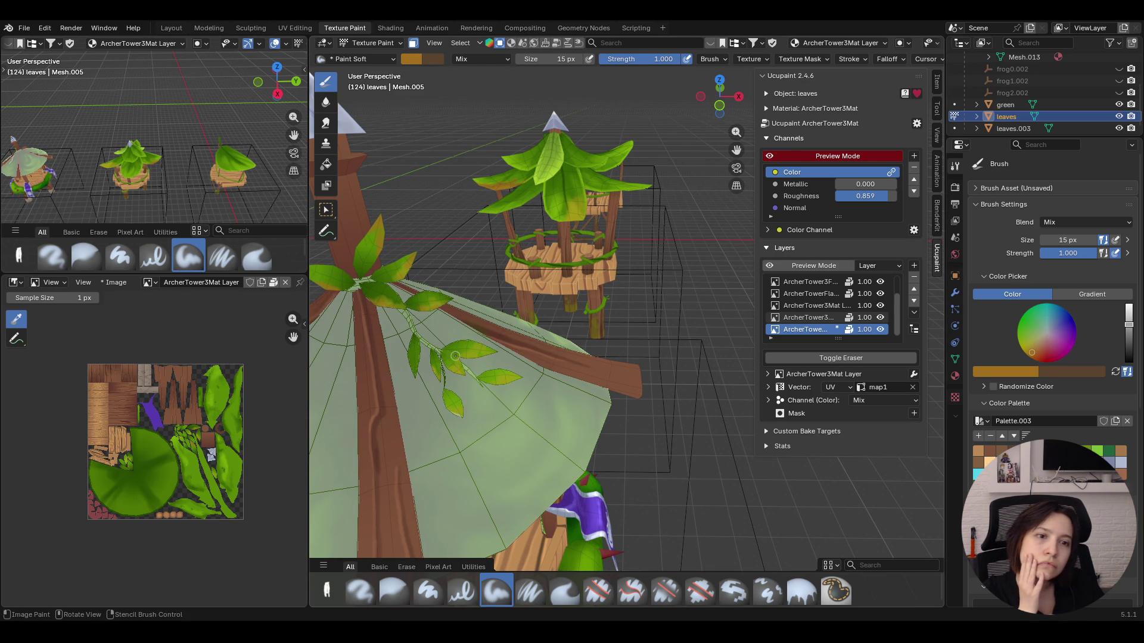
{"action": "mouse_move", "coordinate": [458, 354]}
{"action": "left_mouse_down"}
{"action": "mouse_move", "coordinate": [505, 383]}
{"action": "mouse_move", "coordinate": [435, 358]}
{"action": "mouse_move", "coordinate": [419, 367]}
{"action": "left_mouse_up"}
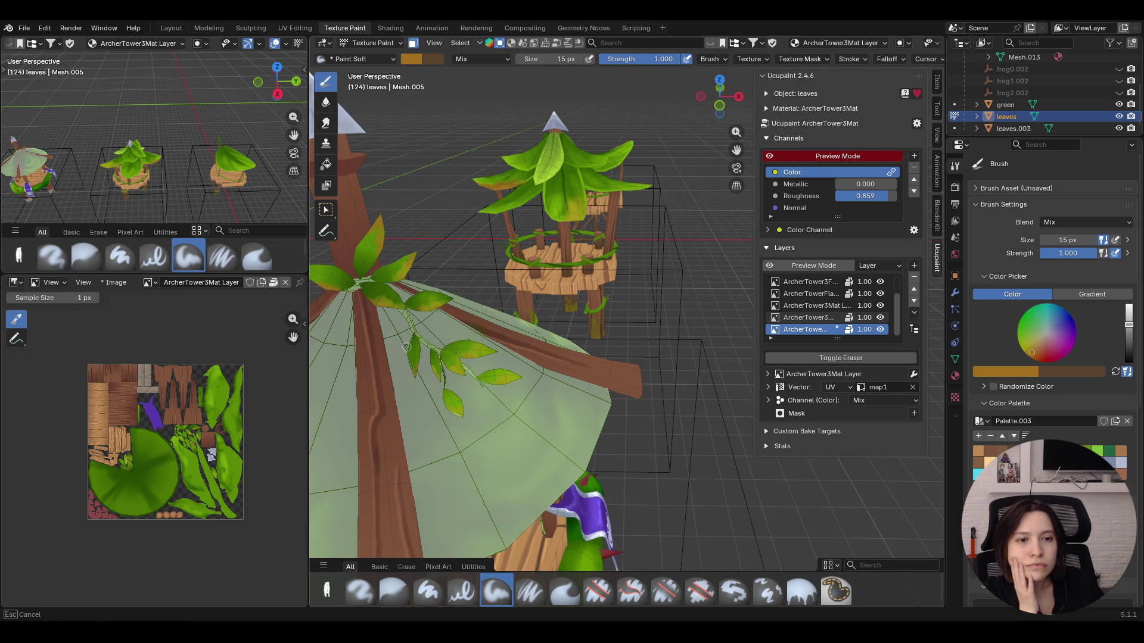
{"action": "mouse_move", "coordinate": [406, 358]}
{"action": "middle_mouse_down"}
{"action": "mouse_move", "coordinate": [482, 344]}
{"action": "mouse_move", "coordinate": [536, 295]}
{"action": "mouse_move", "coordinate": [521, 273]}
{"action": "mouse_move", "coordinate": [562, 343]}
{"action": "middle_mouse_up"}
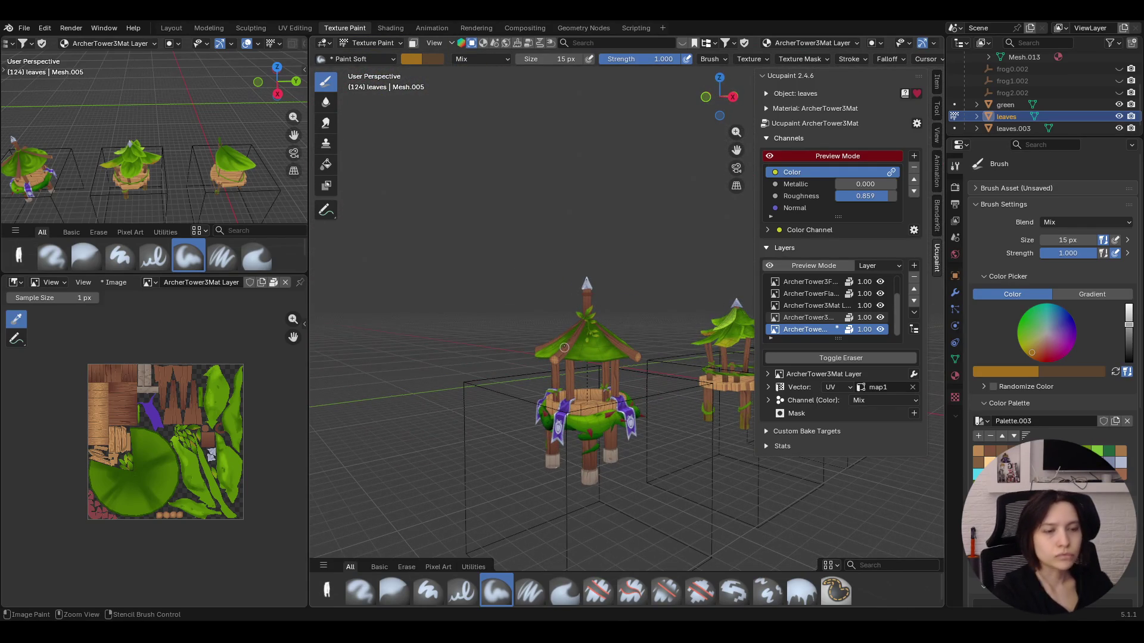
Save the archer tower file with Ctrl+S and review the row of towers from above
{"action": "key", "text": "ctrl+s"}
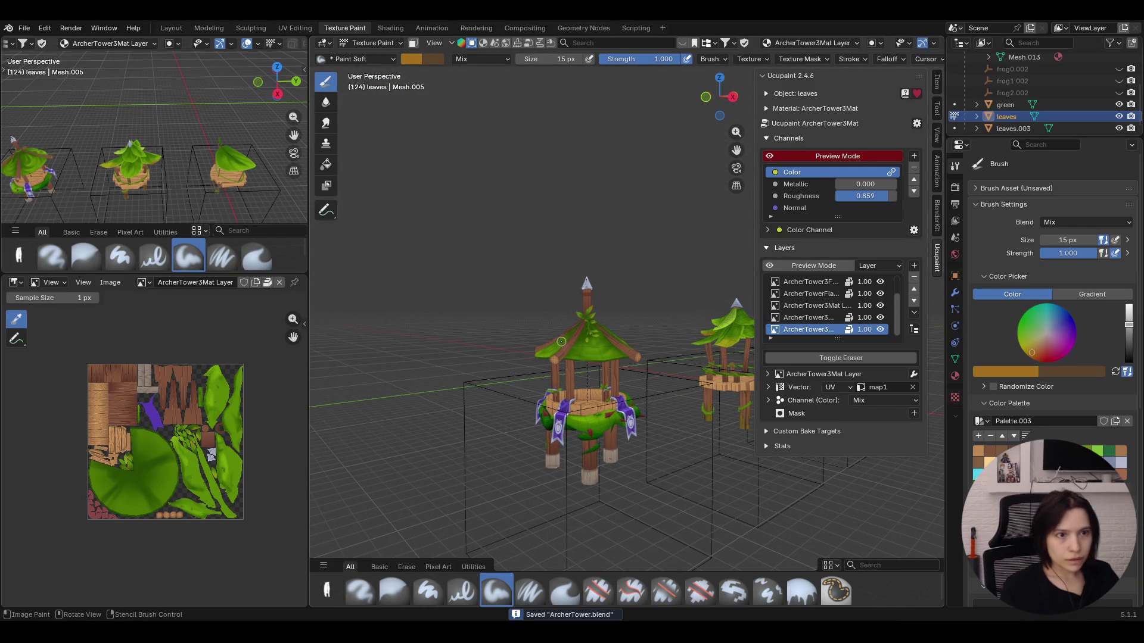
{"action": "middle_click_drag", "start_coordinate": [587, 186], "coordinate": [629, 169]}
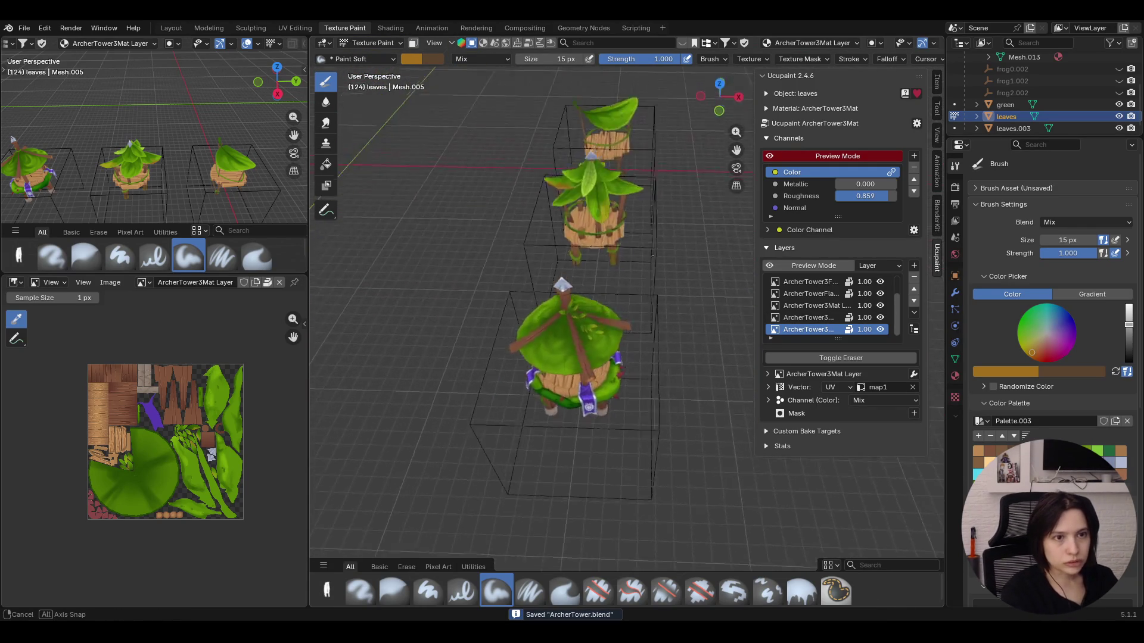
{"action": "middle_click_drag", "start_coordinate": [733, 151], "coordinate": [638, 179]}
{"action": "mouse_move", "coordinate": [539, 182]}
{"action": "middle_mouse_down"}
{"action": "mouse_move", "coordinate": [508, 143]}
{"action": "mouse_move", "coordinate": [483, 156]}
{"action": "middle_mouse_up"}
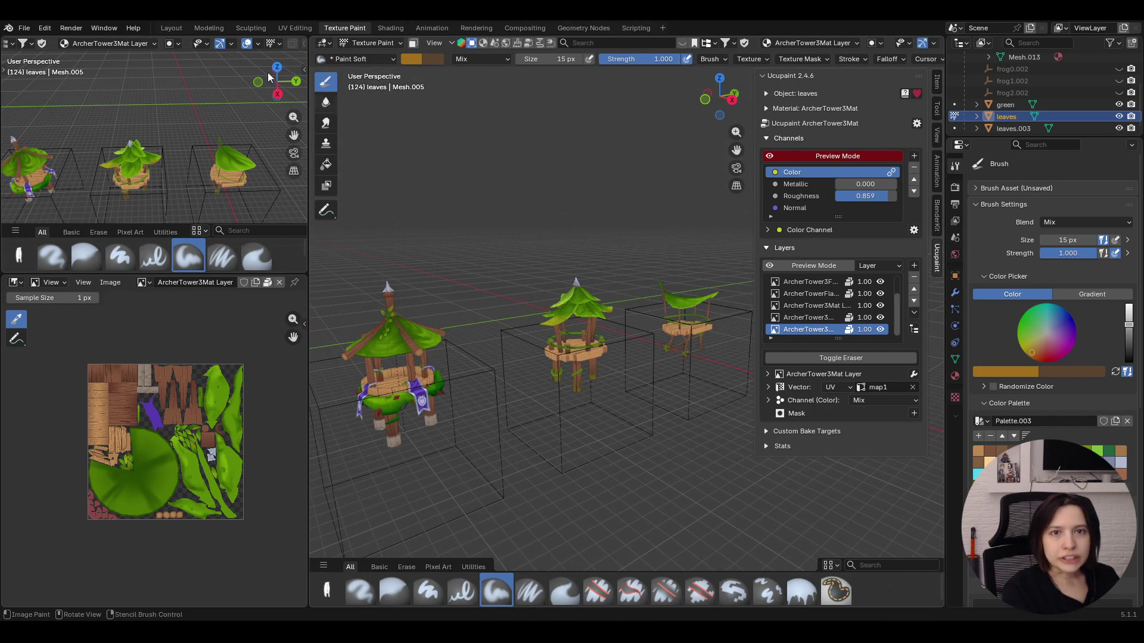
{"action": "left_click", "coordinate": [25, 28]}
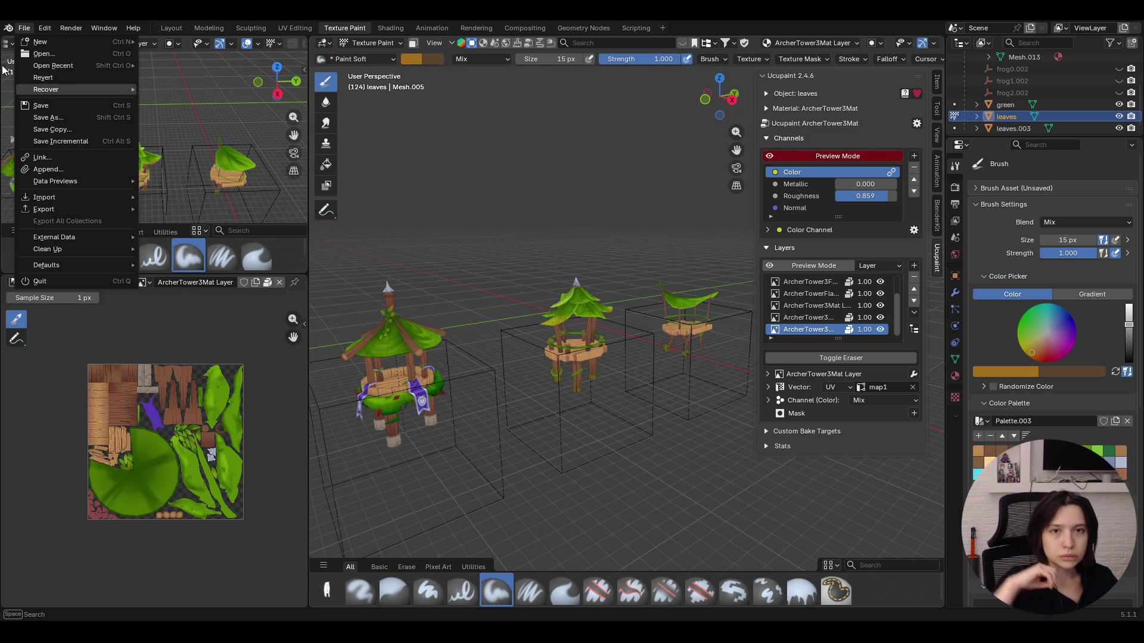
Open FireTower.blend from the recent files list
{"action": "left_click", "coordinate": [69, 74]}
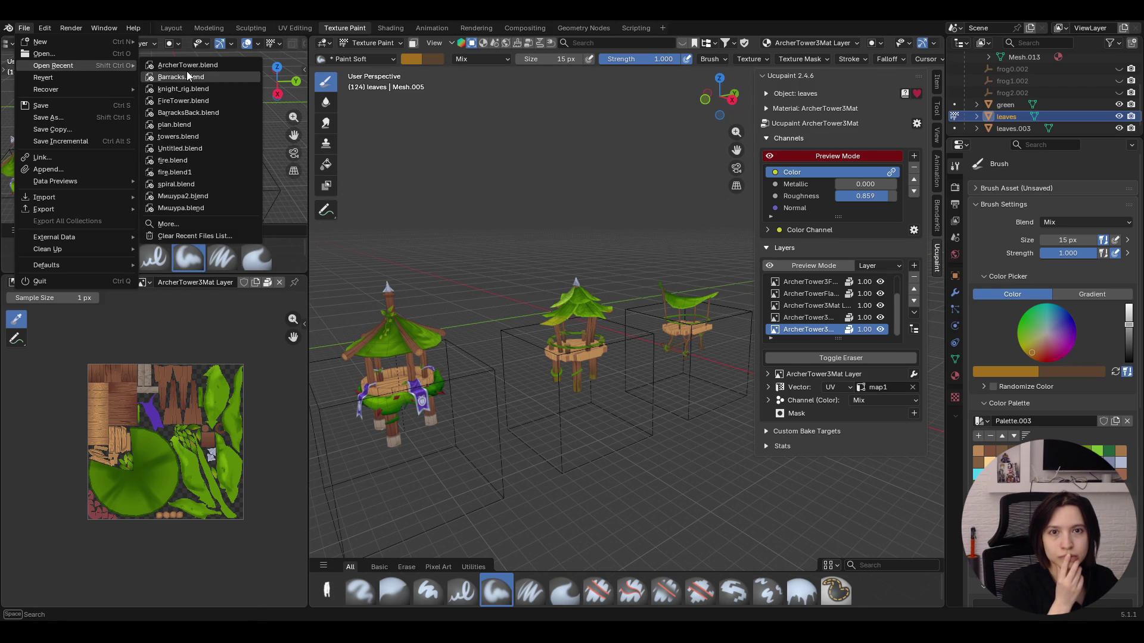
{"action": "left_click", "coordinate": [223, 99]}
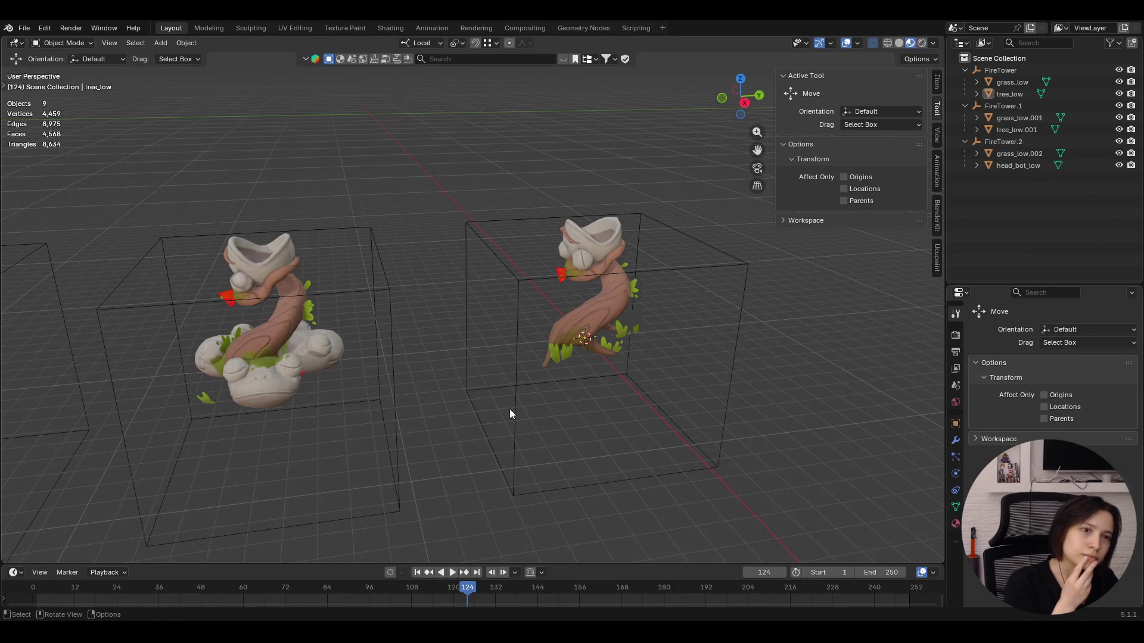
Orbit around the three fire tower variants, then head back to the File menu
{"action": "mouse_move", "coordinate": [390, 384]}
{"action": "middle_mouse_down"}
{"action": "mouse_move", "coordinate": [432, 342]}
{"action": "mouse_move", "coordinate": [669, 351]}
{"action": "mouse_move", "coordinate": [449, 309]}
{"action": "mouse_move", "coordinate": [447, 362]}
{"action": "middle_mouse_up"}
{"action": "mouse_move", "coordinate": [760, 148]}
{"action": "middle_mouse_down"}
{"action": "mouse_move", "coordinate": [452, 206]}
{"action": "mouse_move", "coordinate": [455, 249]}
{"action": "mouse_move", "coordinate": [415, 255]}
{"action": "mouse_move", "coordinate": [480, 233]}
{"action": "mouse_move", "coordinate": [474, 243]}
{"action": "mouse_move", "coordinate": [549, 301]}
{"action": "mouse_move", "coordinate": [495, 278]}
{"action": "mouse_move", "coordinate": [594, 294]}
{"action": "mouse_move", "coordinate": [592, 315]}
{"action": "middle_mouse_up"}
{"action": "scroll", "coordinate": [543, 253], "scroll_direction": "up", "scroll_amount": 3}
{"action": "scroll", "coordinate": [546, 280], "scroll_direction": "up", "scroll_amount": 2}
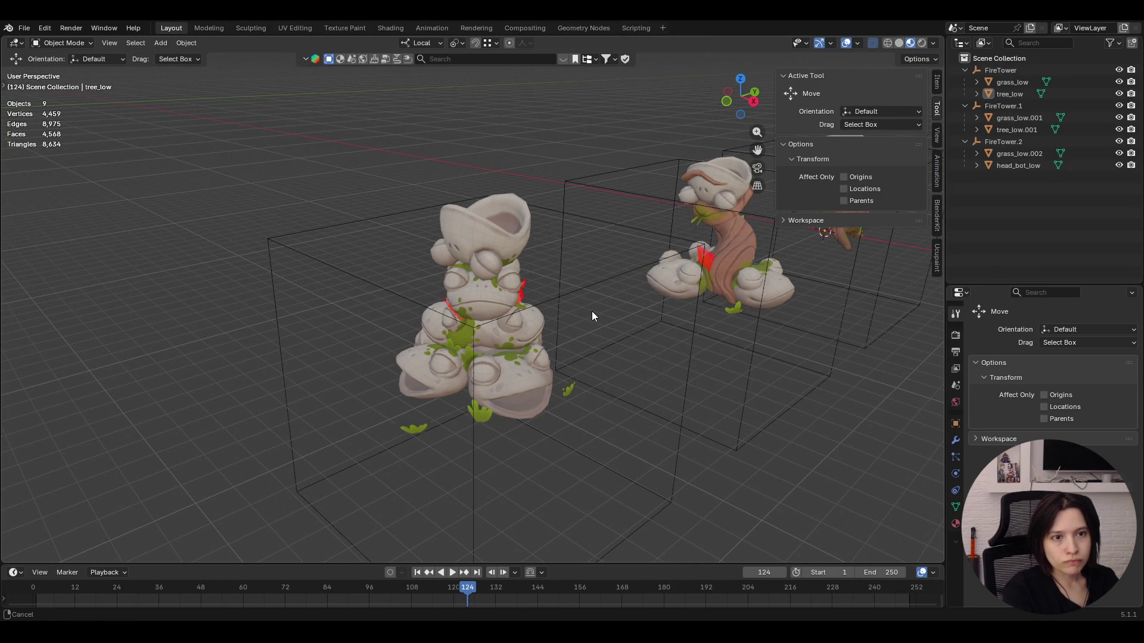
{"action": "mouse_move", "coordinate": [591, 311]}
{"action": "middle_mouse_down"}
{"action": "mouse_move", "coordinate": [593, 301]}
{"action": "mouse_move", "coordinate": [588, 367]}
{"action": "middle_mouse_up"}
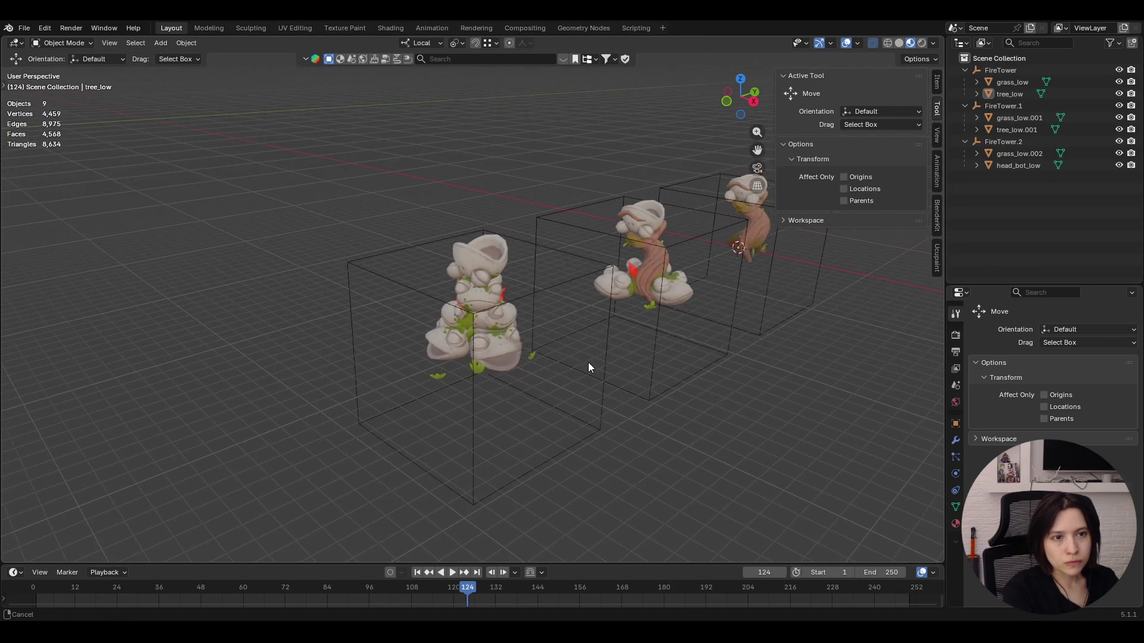
{"action": "left_click", "coordinate": [61, 41]}
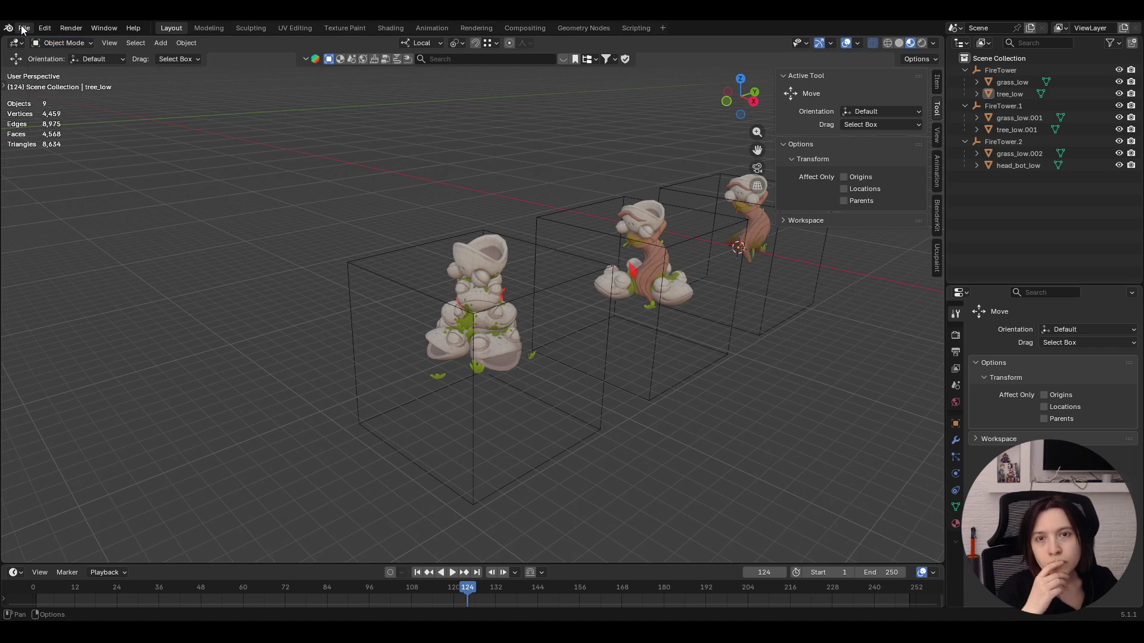
{"action": "left_click", "coordinate": [23, 28]}
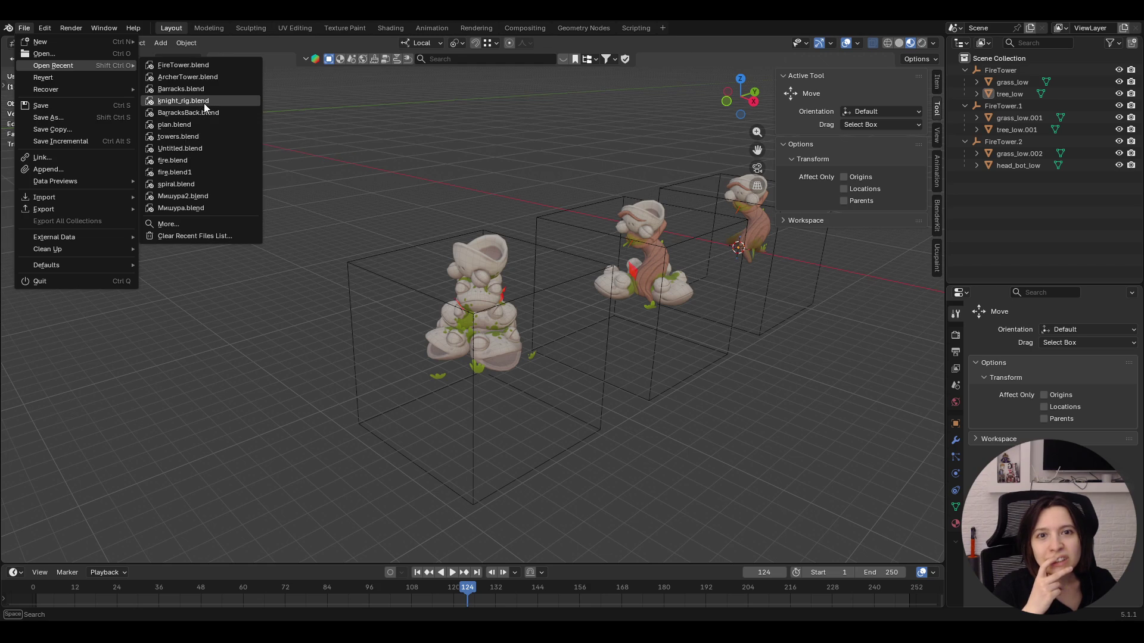
Browse the full recent-files list via More... and dismiss it
{"action": "left_click", "coordinate": [188, 222]}
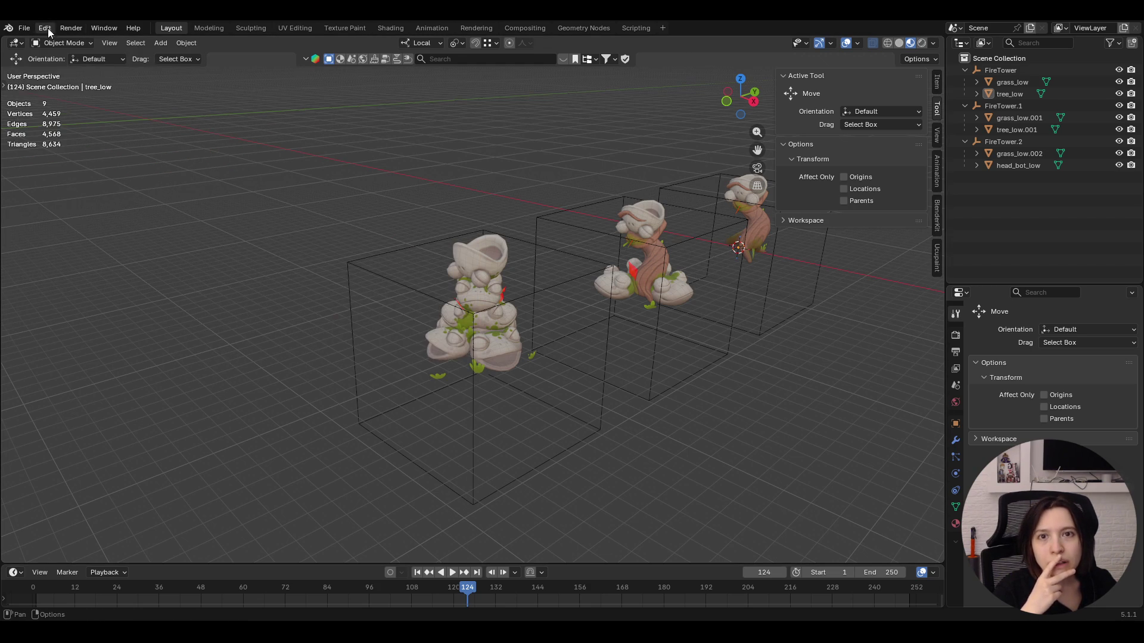
{"action": "left_click", "coordinate": [25, 32]}
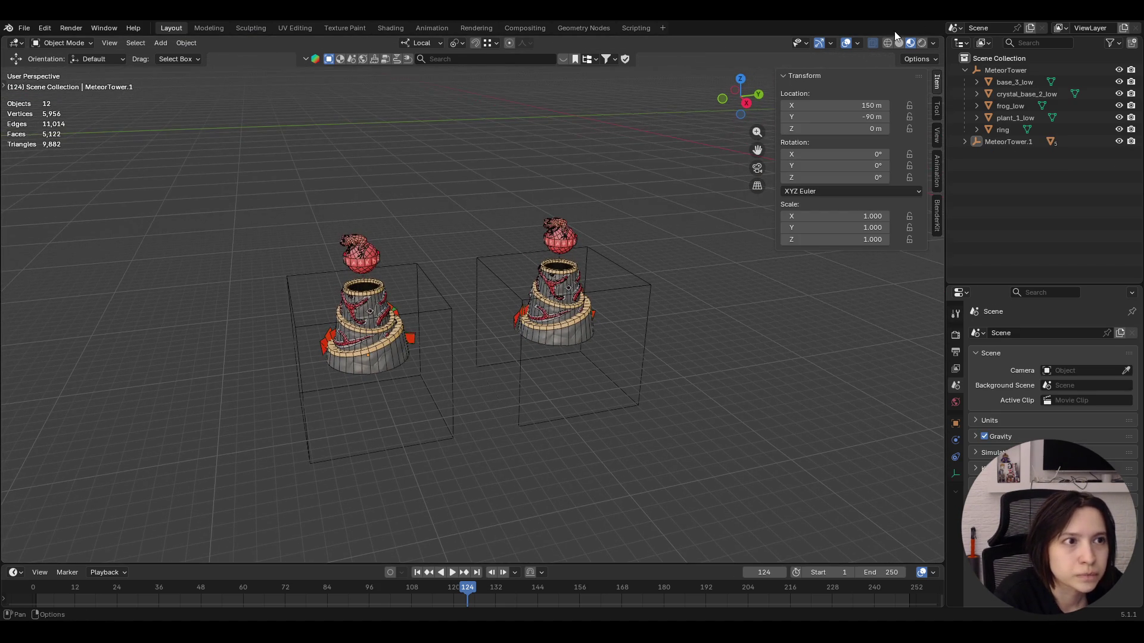
Lower the wireframe overlay opacity and orbit around the two meteor towers
{"action": "left_click", "coordinate": [856, 43]}
{"action": "left_click_drag", "start_coordinate": [894, 292], "coordinate": [880, 292]}
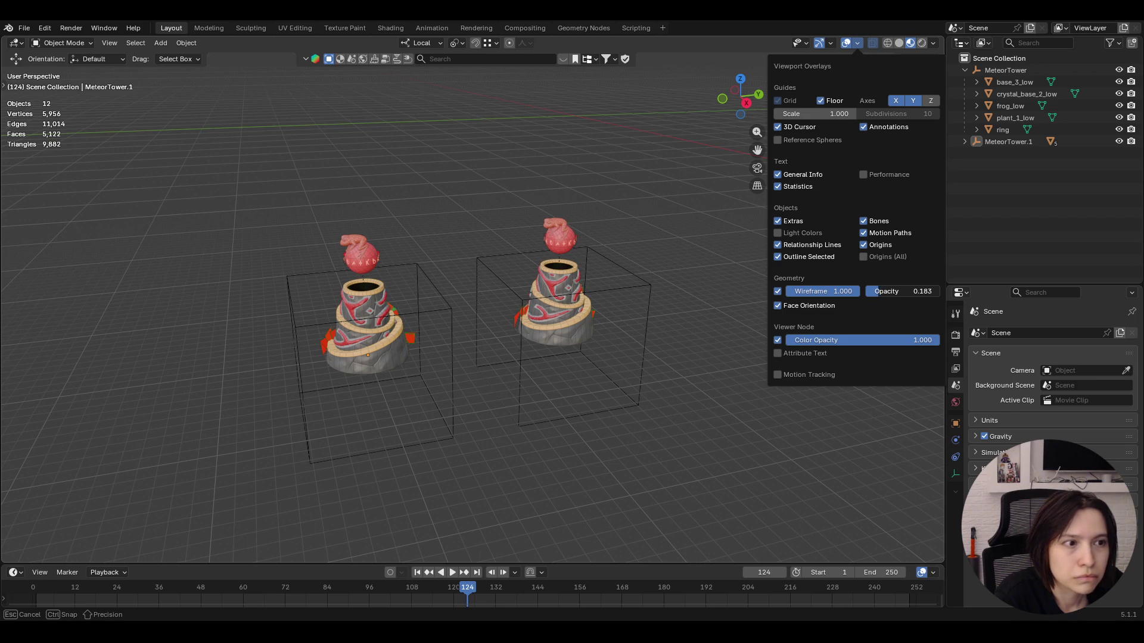
{"action": "mouse_move", "coordinate": [441, 324]}
{"action": "middle_mouse_down"}
{"action": "mouse_move", "coordinate": [550, 308]}
{"action": "mouse_move", "coordinate": [598, 266]}
{"action": "mouse_move", "coordinate": [598, 280]}
{"action": "middle_mouse_up"}
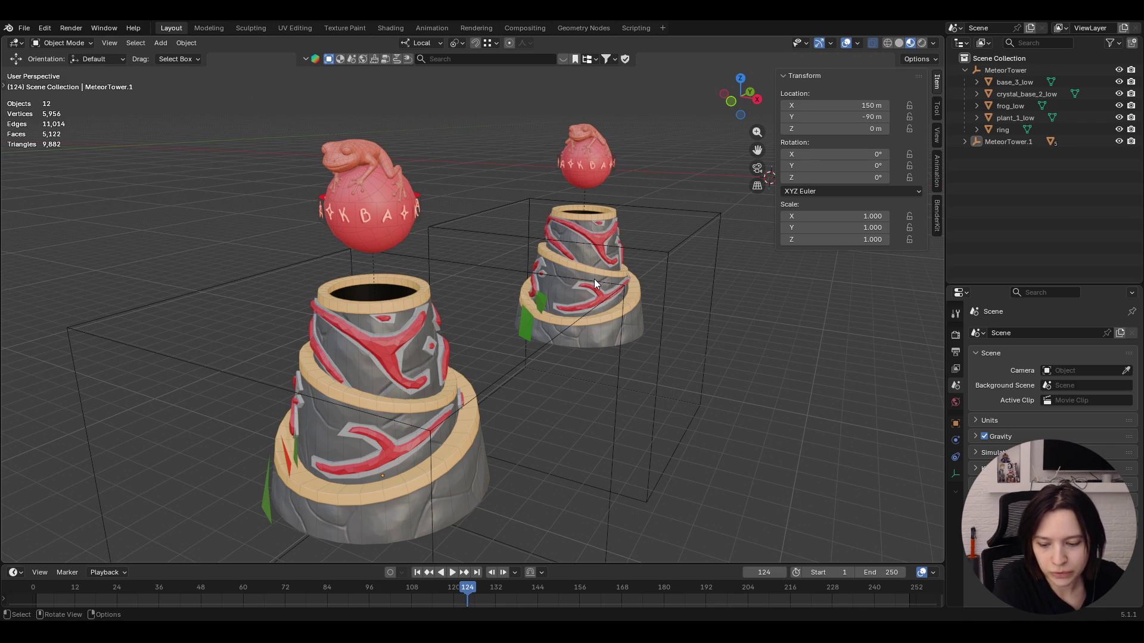
{"action": "middle_click_drag", "start_coordinate": [753, 145], "coordinate": [657, 384]}
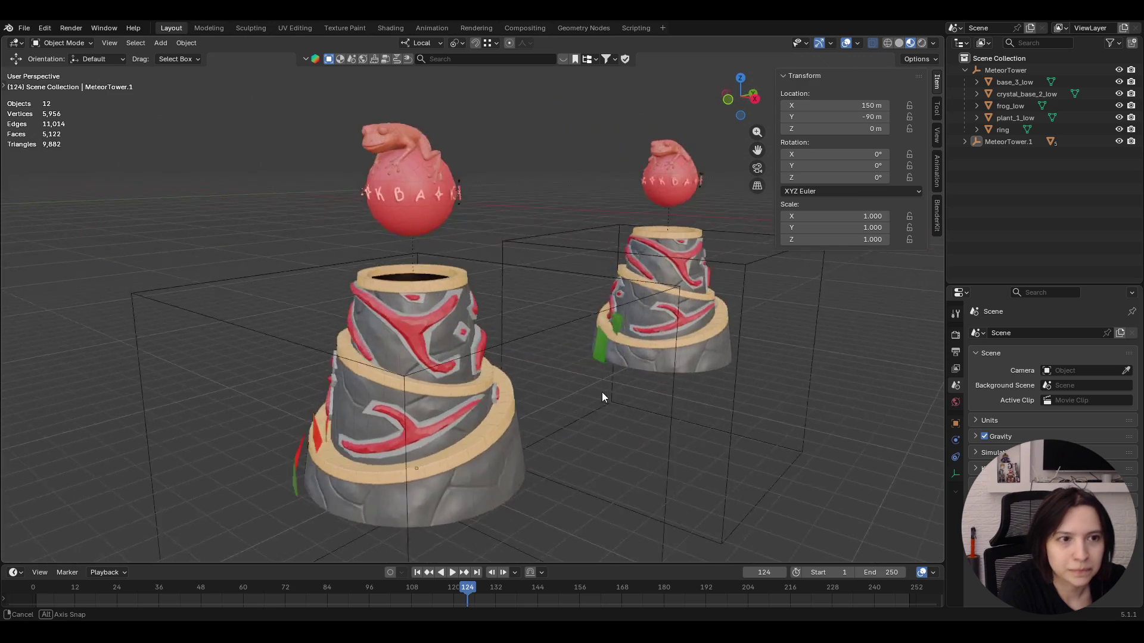
{"action": "mouse_move", "coordinate": [657, 384]}
{"action": "middle_mouse_down"}
{"action": "mouse_move", "coordinate": [528, 399]}
{"action": "mouse_move", "coordinate": [692, 389]}
{"action": "mouse_move", "coordinate": [579, 419]}
{"action": "mouse_move", "coordinate": [616, 384]}
{"action": "mouse_move", "coordinate": [601, 362]}
{"action": "middle_mouse_up"}
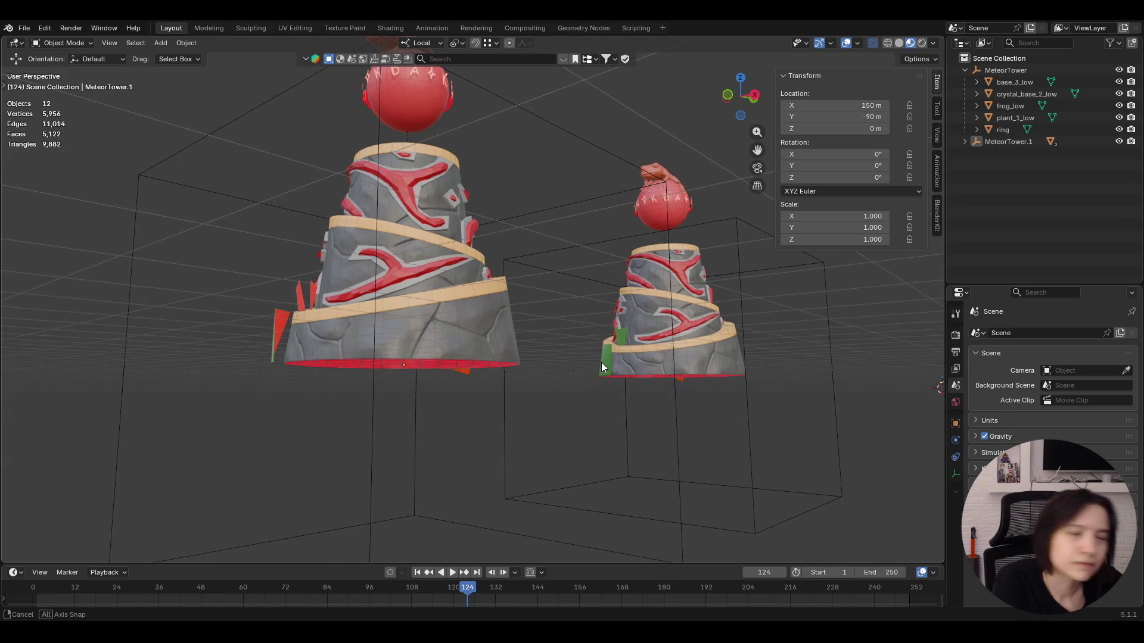
{"action": "mouse_move", "coordinate": [355, 542]}
{"action": "middle_mouse_down"}
{"action": "mouse_move", "coordinate": [416, 438]}
{"action": "mouse_move", "coordinate": [436, 444]}
{"action": "mouse_move", "coordinate": [421, 458]}
{"action": "middle_mouse_up"}
Orbit to higher and frontal views comparing both meteor towers side by side
{"action": "middle_click_drag", "start_coordinate": [523, 442], "coordinate": [689, 216]}
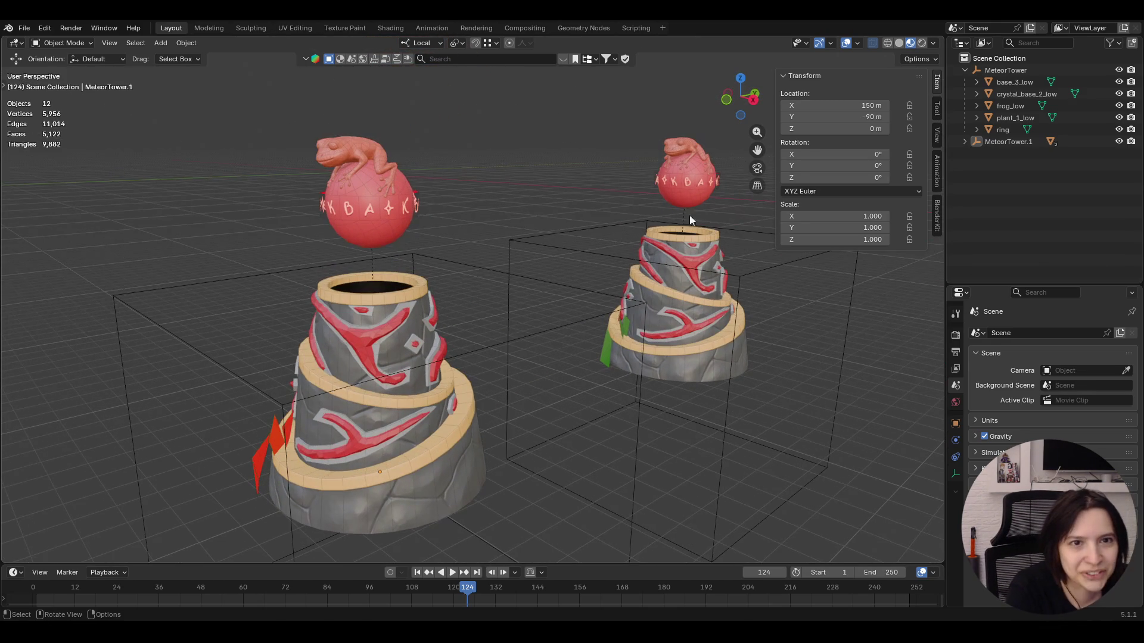
{"action": "mouse_move", "coordinate": [596, 257]}
{"action": "middle_mouse_down"}
{"action": "mouse_move", "coordinate": [594, 268]}
{"action": "mouse_move", "coordinate": [594, 221]}
{"action": "mouse_move", "coordinate": [610, 216]}
{"action": "mouse_move", "coordinate": [610, 200]}
{"action": "middle_mouse_up"}
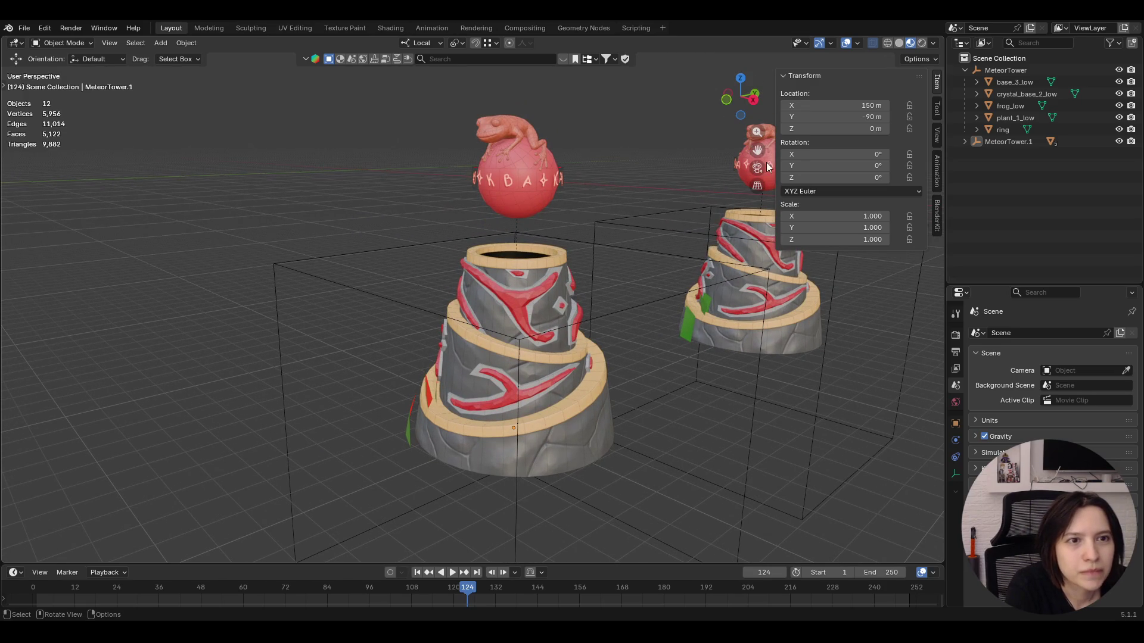
{"action": "mouse_move", "coordinate": [693, 214]}
{"action": "middle_mouse_down"}
{"action": "mouse_move", "coordinate": [699, 313]}
{"action": "mouse_move", "coordinate": [627, 287]}
{"action": "mouse_move", "coordinate": [487, 285]}
{"action": "mouse_move", "coordinate": [553, 286]}
{"action": "middle_mouse_up"}
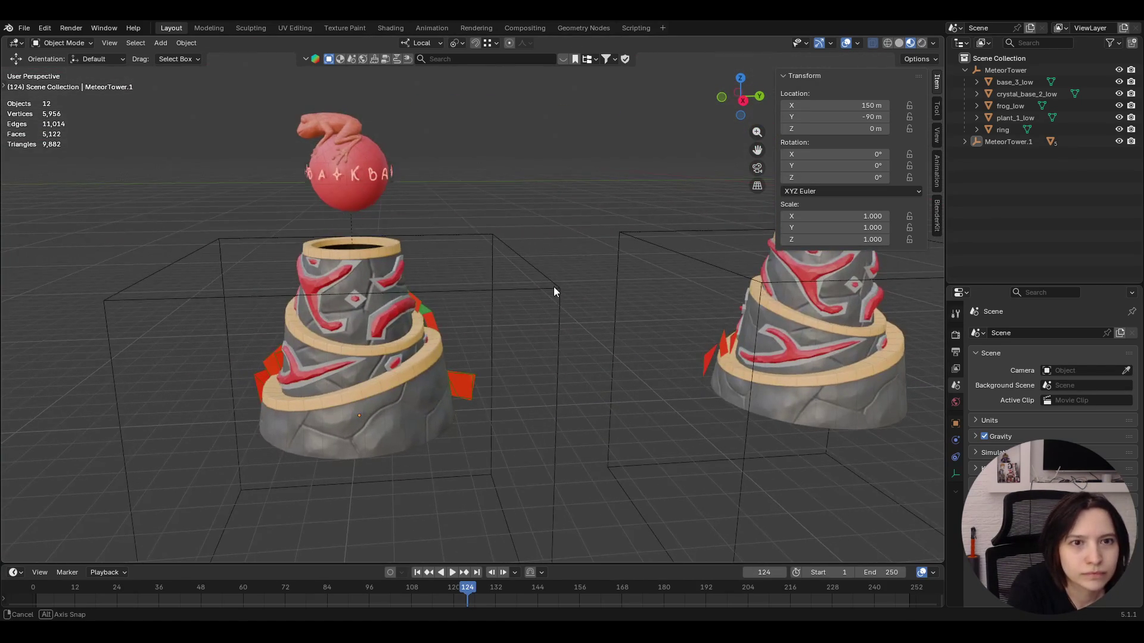
{"action": "mouse_move", "coordinate": [553, 287]}
{"action": "middle_mouse_down"}
{"action": "mouse_move", "coordinate": [579, 290]}
{"action": "mouse_move", "coordinate": [578, 343]}
{"action": "mouse_move", "coordinate": [610, 341]}
{"action": "mouse_move", "coordinate": [605, 355]}
{"action": "middle_mouse_up"}
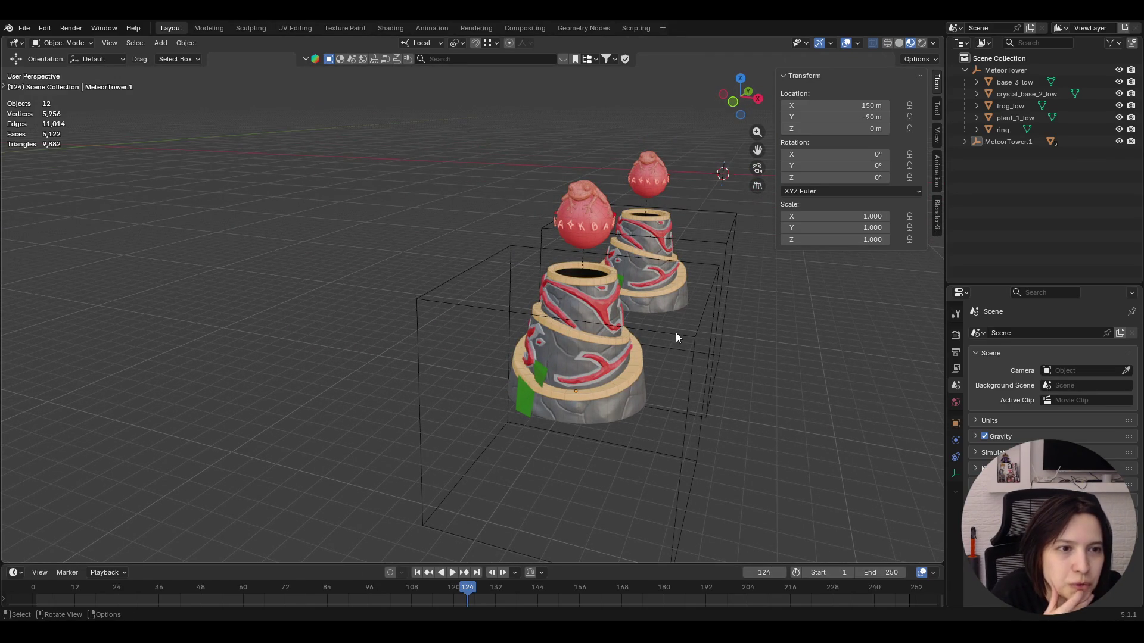
{"action": "middle_click_drag", "start_coordinate": [678, 336], "coordinate": [626, 348]}
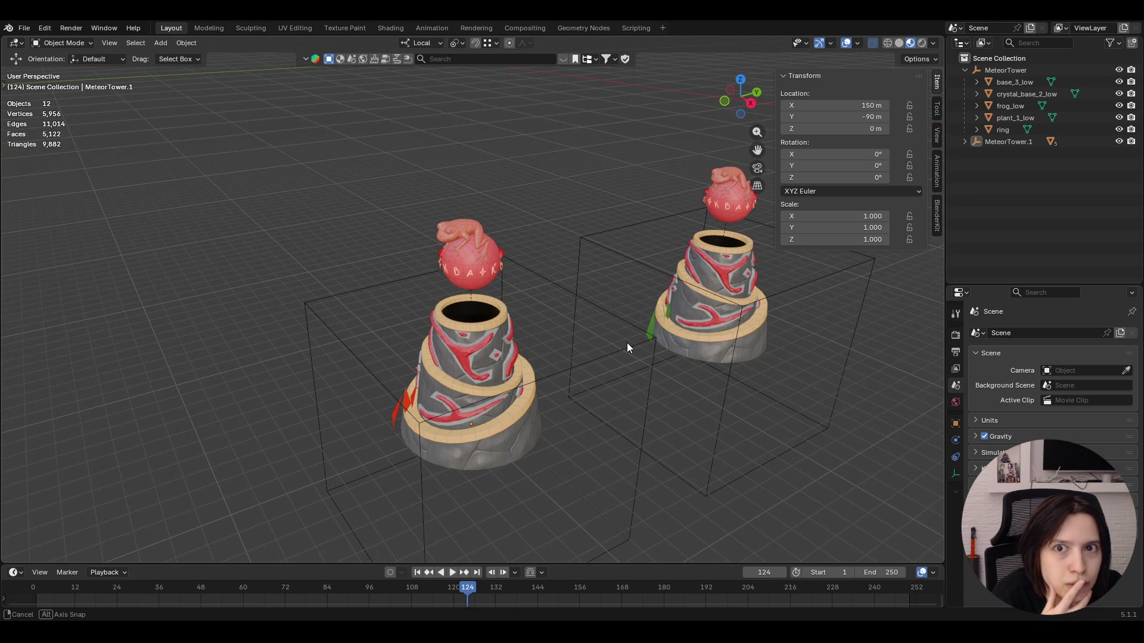
{"action": "middle_click_drag", "start_coordinate": [626, 347], "coordinate": [625, 339]}
Glance at the File menu, orbit again and select the crystal piece on the left tower
{"action": "left_click", "coordinate": [25, 28]}
{"action": "left_click", "coordinate": [67, 42]}
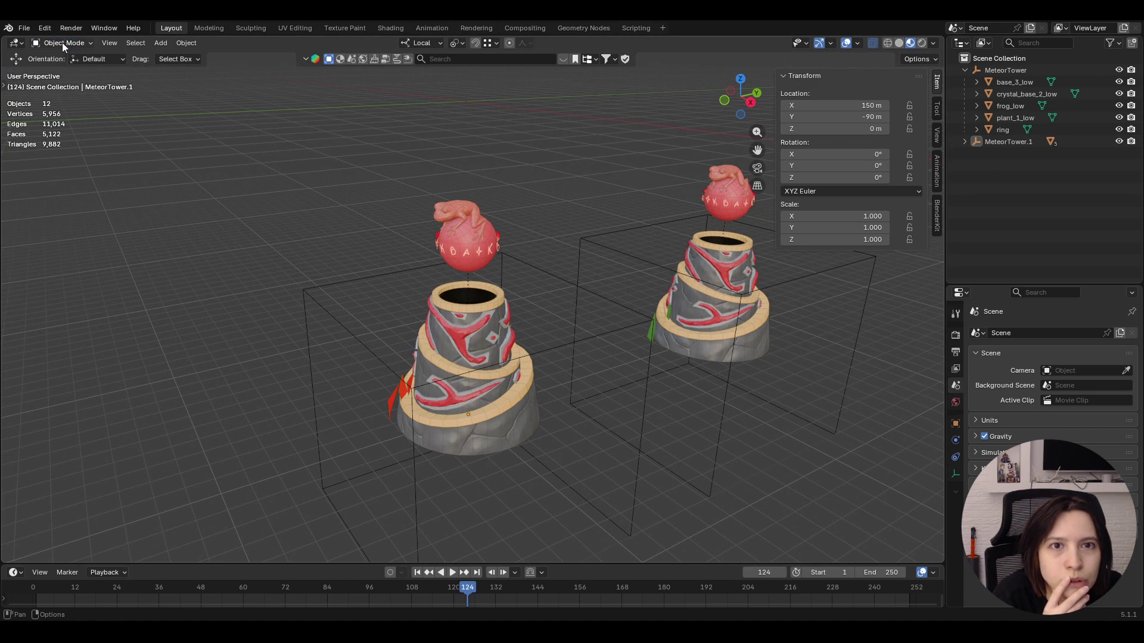
{"action": "mouse_move", "coordinate": [424, 138]}
{"action": "middle_mouse_down"}
{"action": "mouse_move", "coordinate": [438, 162]}
{"action": "mouse_move", "coordinate": [408, 170]}
{"action": "middle_mouse_up"}
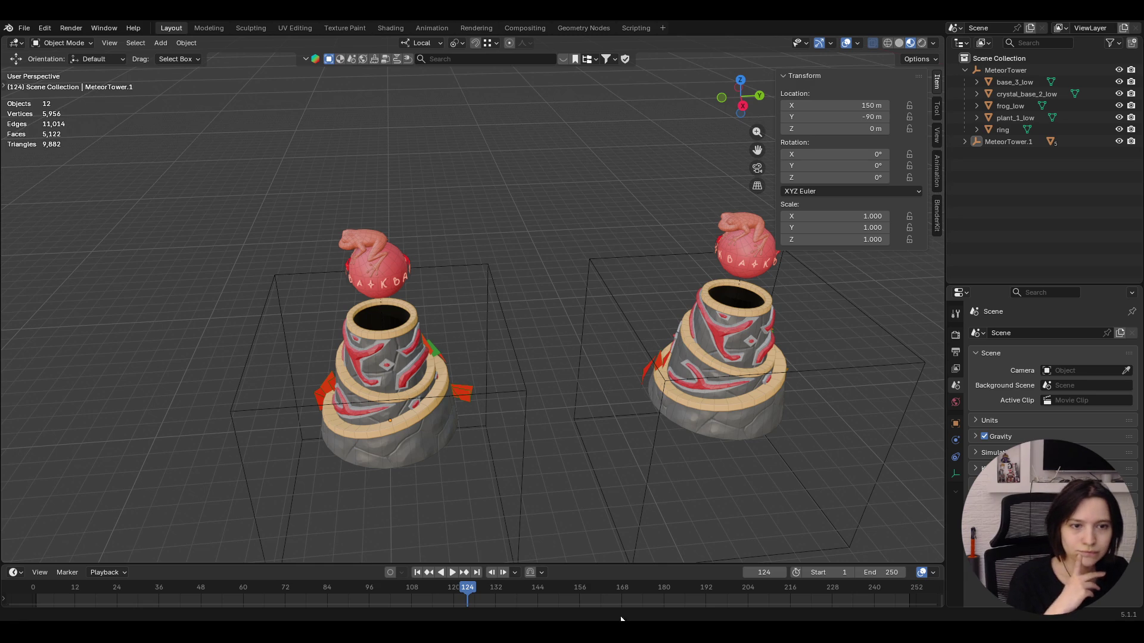
{"action": "middle_click_drag", "start_coordinate": [536, 420], "coordinate": [566, 427]}
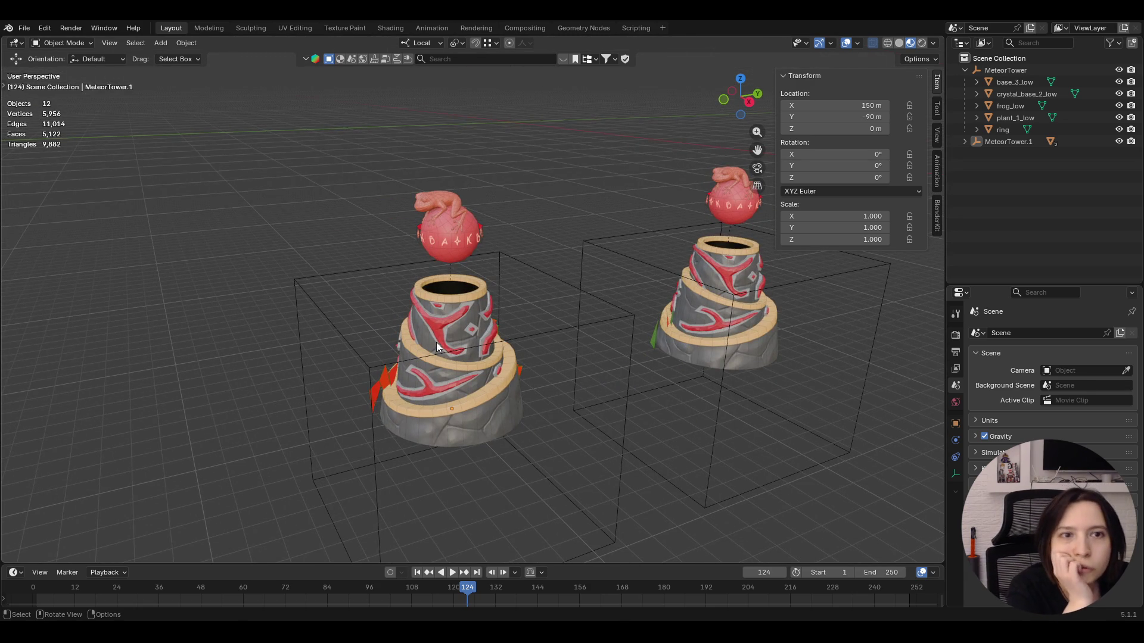
{"action": "middle_click_drag", "start_coordinate": [436, 342], "coordinate": [447, 353]}
{"action": "left_click", "coordinate": [448, 354]}
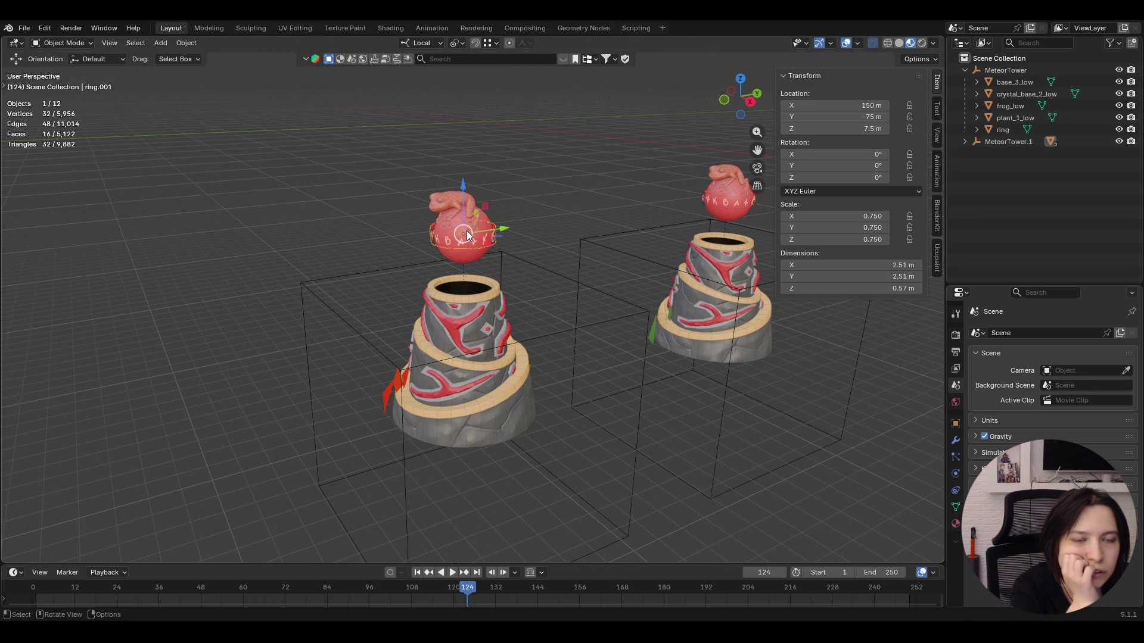
Select the left tower's frog, stone base, crystal, bottom tier and plant pieces in turn
{"action": "left_click", "coordinate": [447, 204]}
{"action": "left_click", "coordinate": [463, 306]}
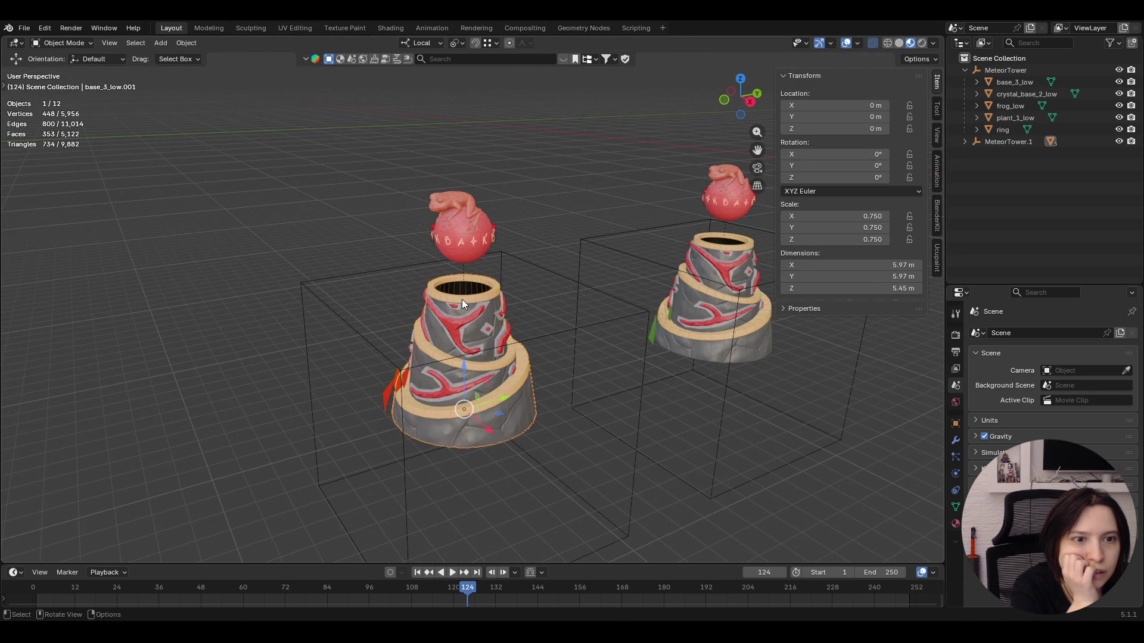
{"action": "left_click", "coordinate": [461, 330]}
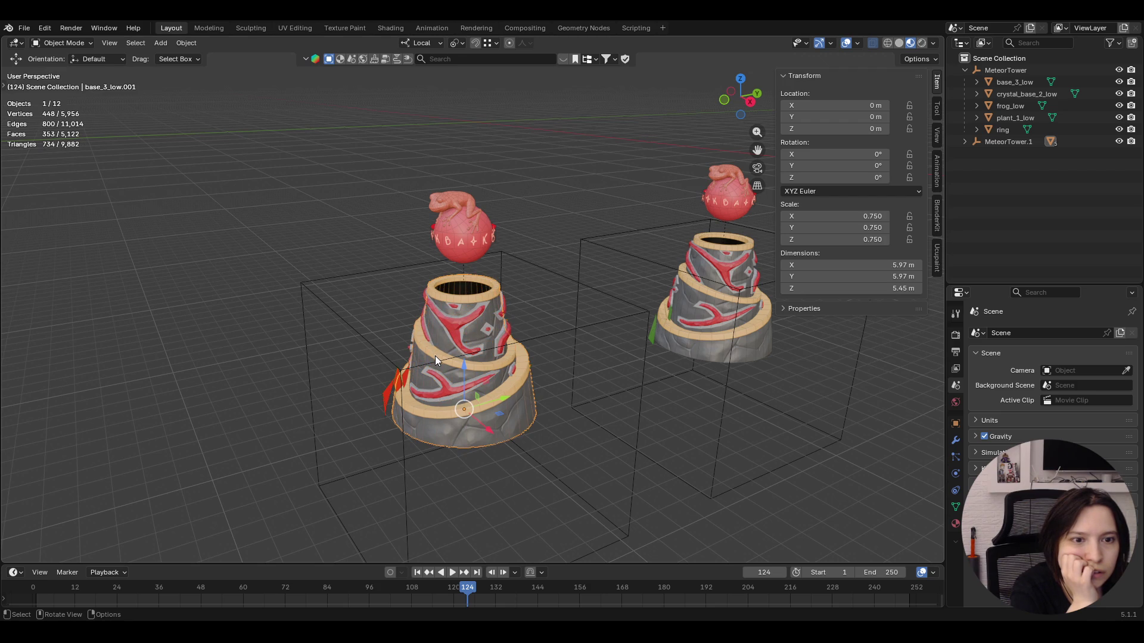
{"action": "left_click", "coordinate": [441, 420]}
{"action": "middle_click_drag", "start_coordinate": [442, 420], "coordinate": [497, 394]}
{"action": "left_click", "coordinate": [462, 432]}
Orbit around the meteor towers to view them lined up and spread apart
{"action": "mouse_move", "coordinate": [463, 431]}
{"action": "middle_mouse_down"}
{"action": "mouse_move", "coordinate": [880, 393]}
{"action": "mouse_move", "coordinate": [413, 383]}
{"action": "mouse_move", "coordinate": [447, 375]}
{"action": "middle_mouse_up"}
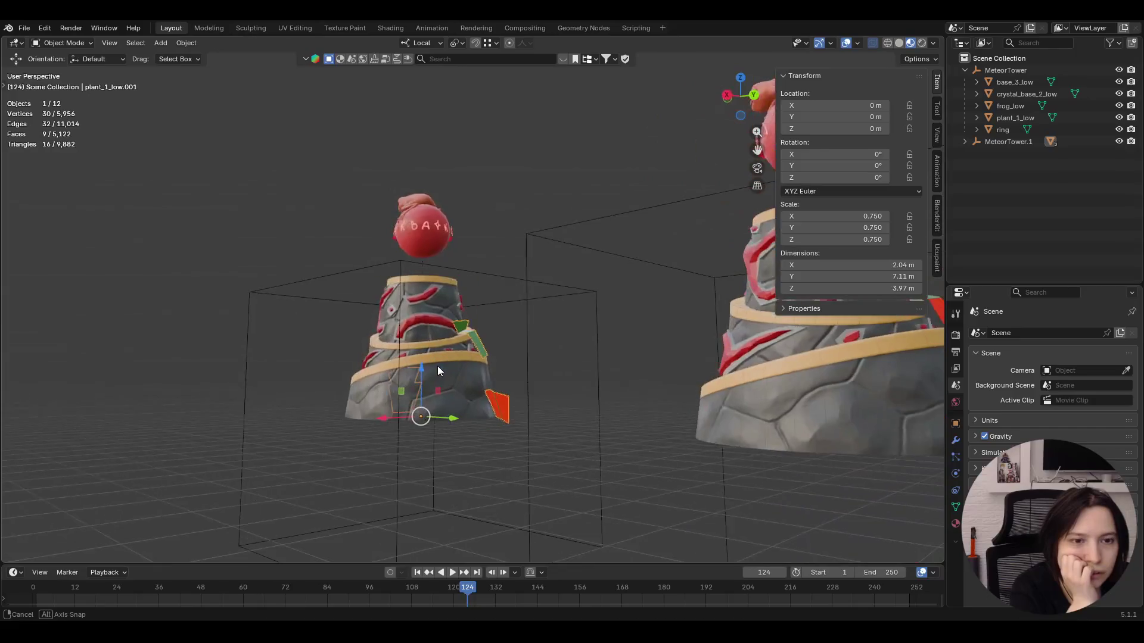
{"action": "middle_click_drag", "start_coordinate": [469, 338], "coordinate": [656, 358]}
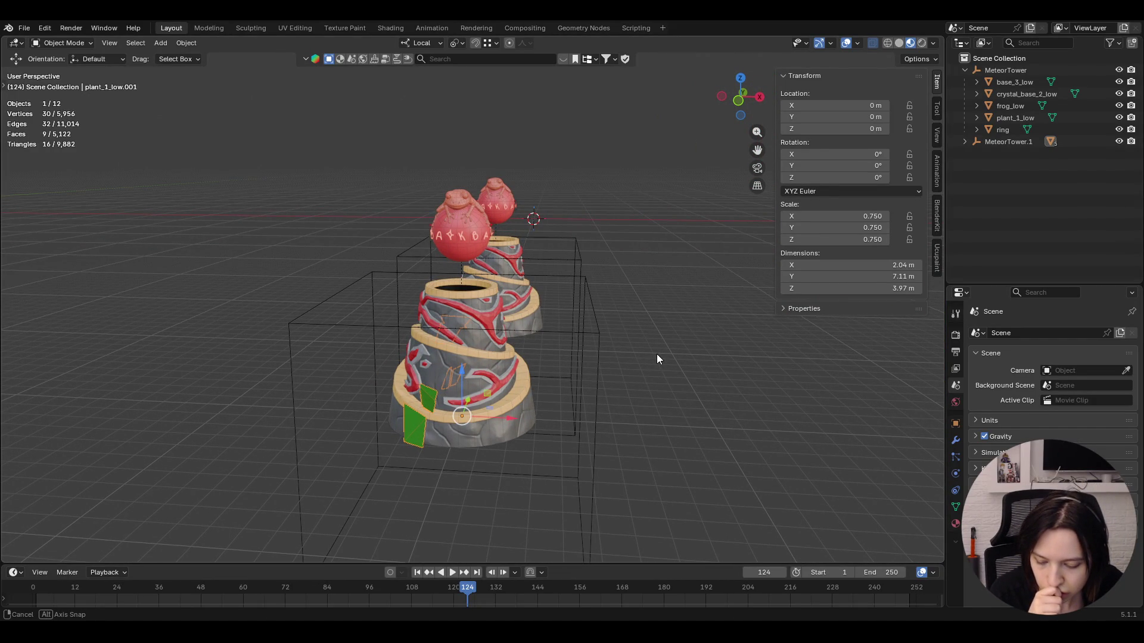
{"action": "mouse_move", "coordinate": [656, 359]}
{"action": "middle_mouse_down"}
{"action": "mouse_move", "coordinate": [608, 369]}
{"action": "mouse_move", "coordinate": [531, 361]}
{"action": "middle_mouse_up"}
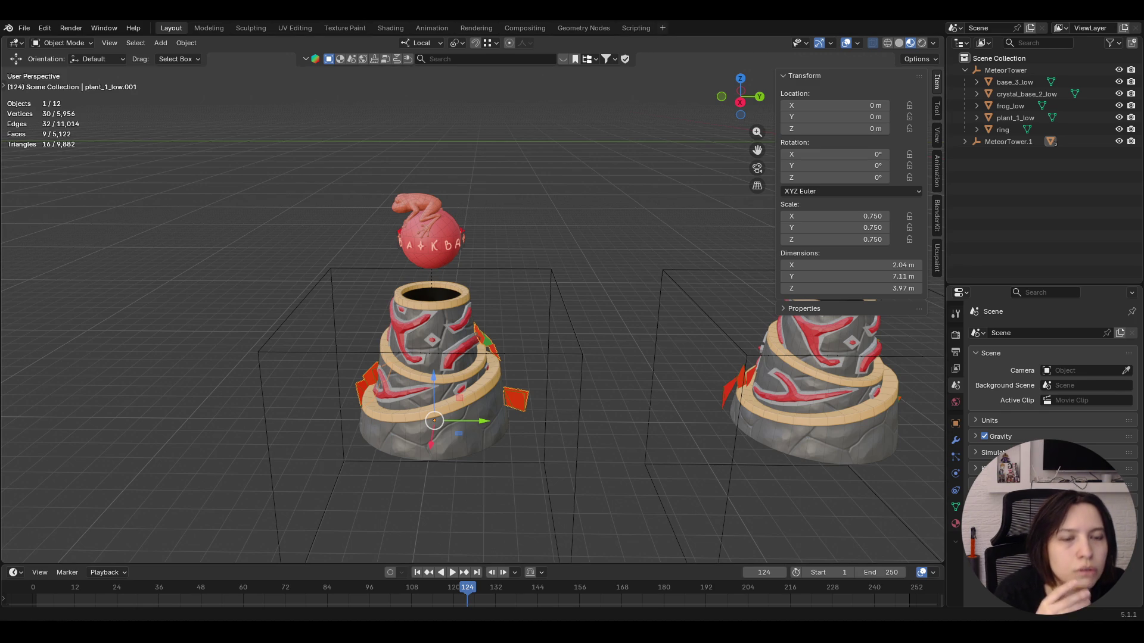
{"action": "mouse_move", "coordinate": [471, 375]}
{"action": "middle_mouse_down"}
{"action": "mouse_move", "coordinate": [481, 413]}
{"action": "mouse_move", "coordinate": [485, 375]}
{"action": "middle_mouse_up"}
{"action": "scroll", "coordinate": [447, 437], "scroll_direction": "up", "scroll_amount": 4}
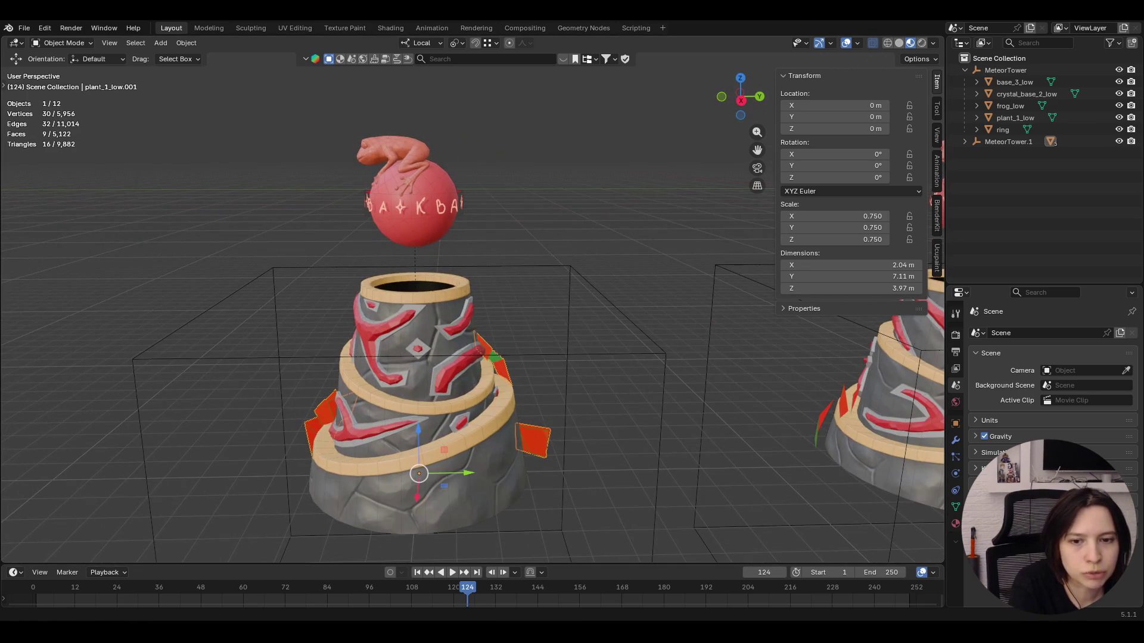